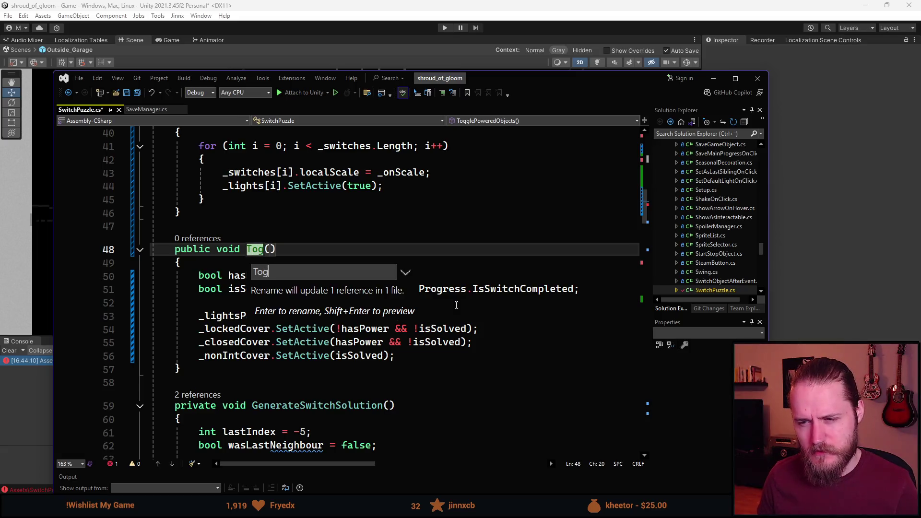
- Save the ToggleObjects method rename and set hasPower to PowerManager.PowerOn
key(Return)
key(ctrl+s)
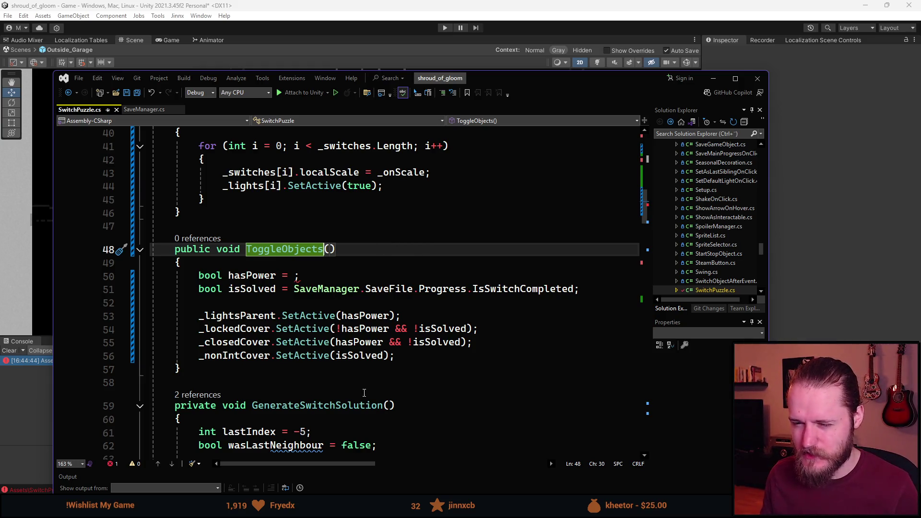
click(294, 276)
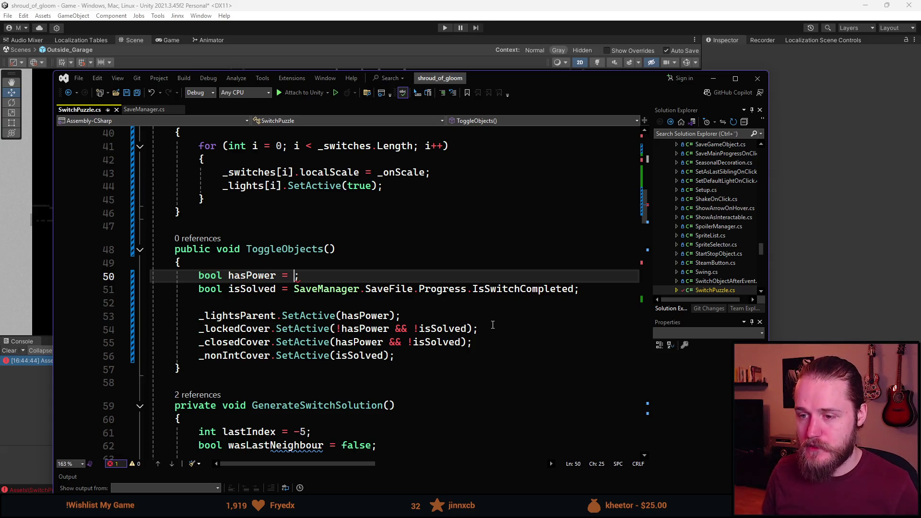
text(PowerManager.)
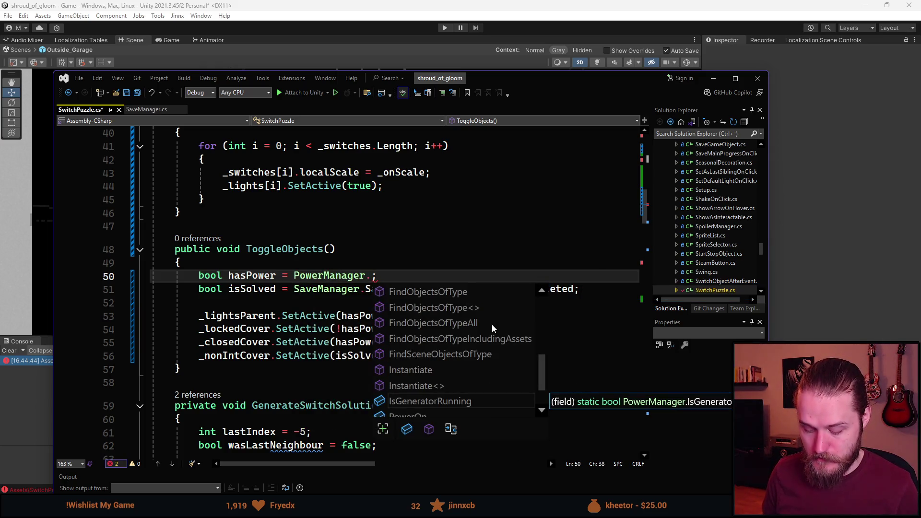
text(IsG)
key(BackSpace)
key(BackSpace)
key(BackSpace)
text(Power)
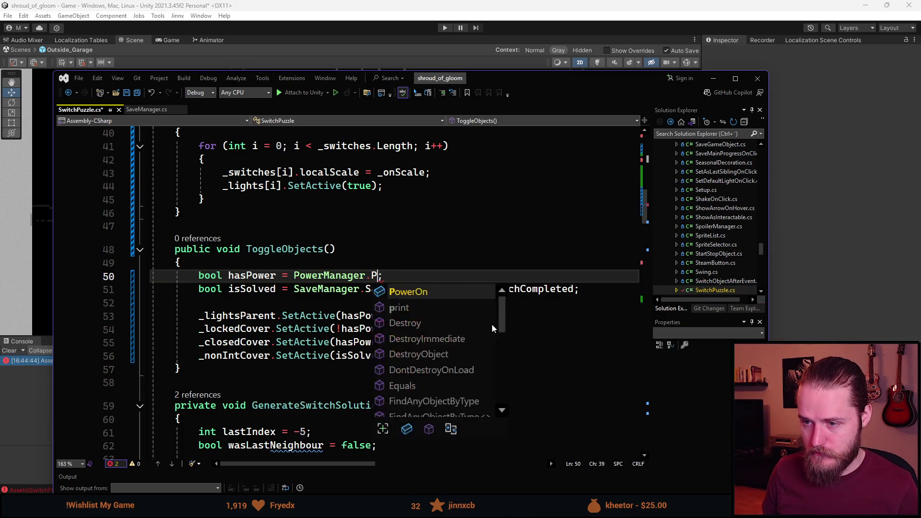
key(Tab)
- Rename the PowerOn member to IsPowerOn with the inline rename
key(Home)
text(Is)
key(Return)
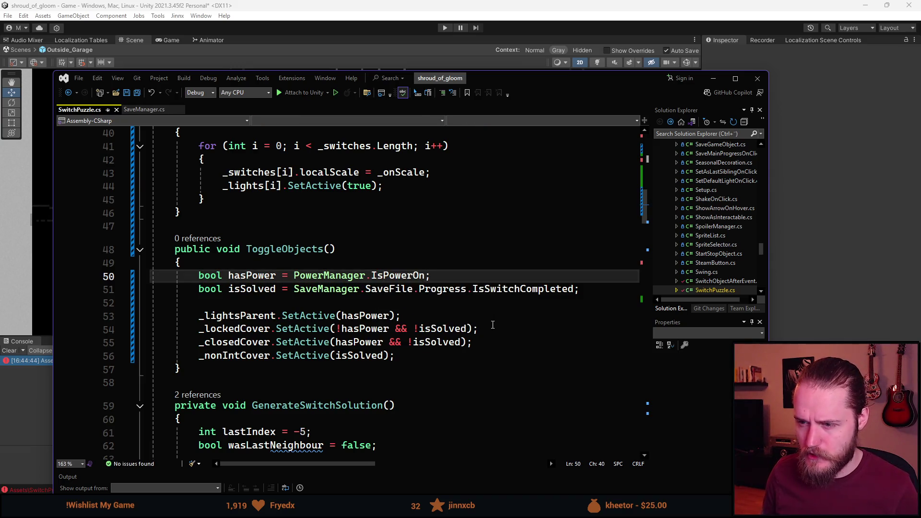
- Insert 'SaveManager.SaveFile && ' before PowerManager.IsPowerOn in the hasPower line
key(ctrl+Left)
key(ctrl+Left)
key(ctrl+Left)
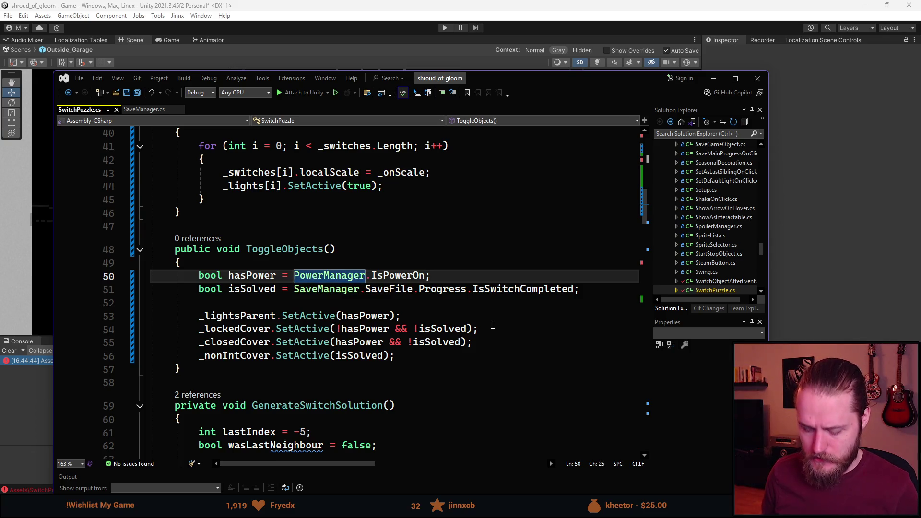
text(&&)
key(Left)
key(Left)
key(Left)
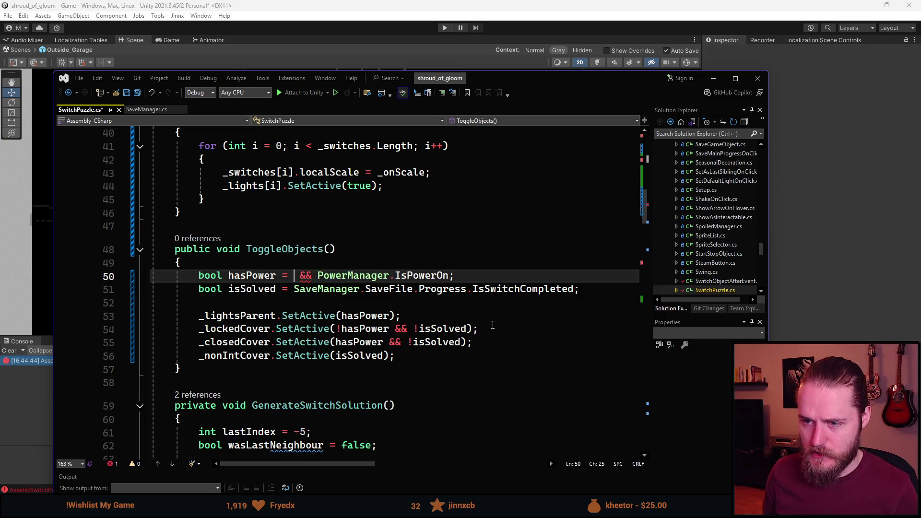
text(SaveManager.Sa)
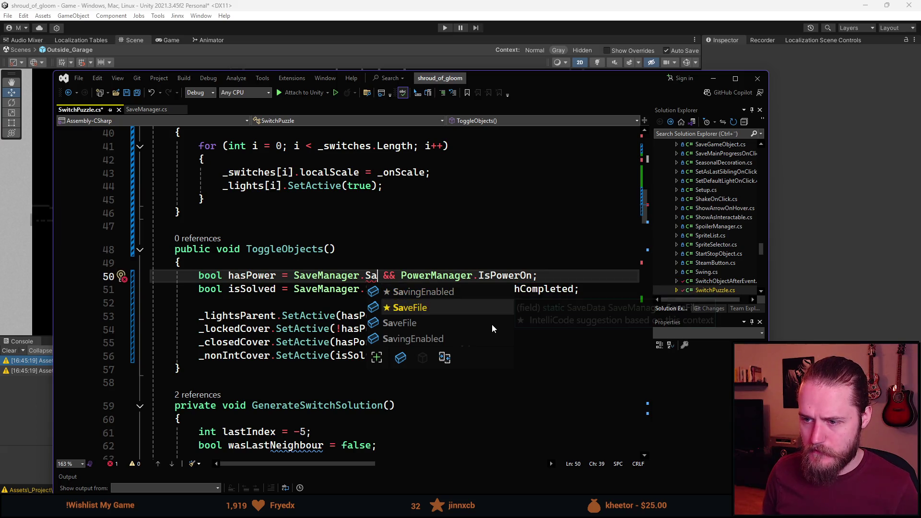
key(Tab)
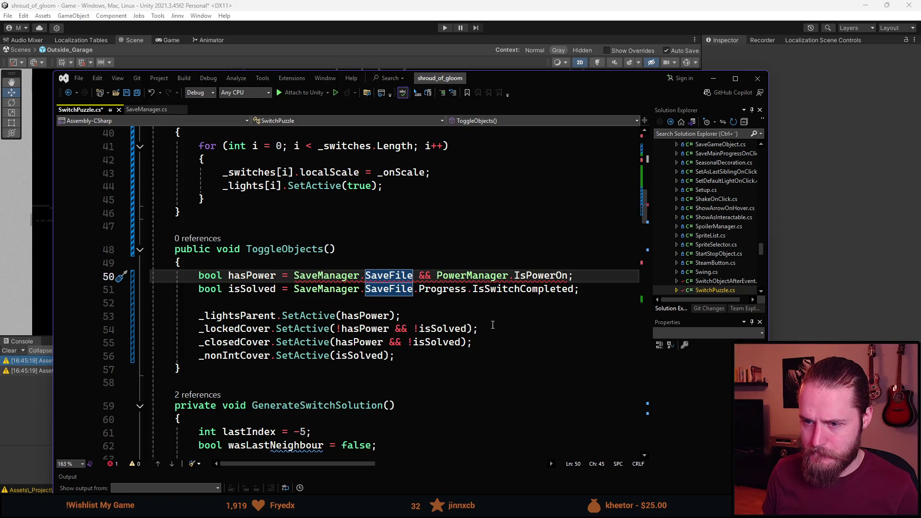
- Review the rest of the SwitchPuzzle code, then switch to the Unity editor
scroll(284, 259, down, 2)
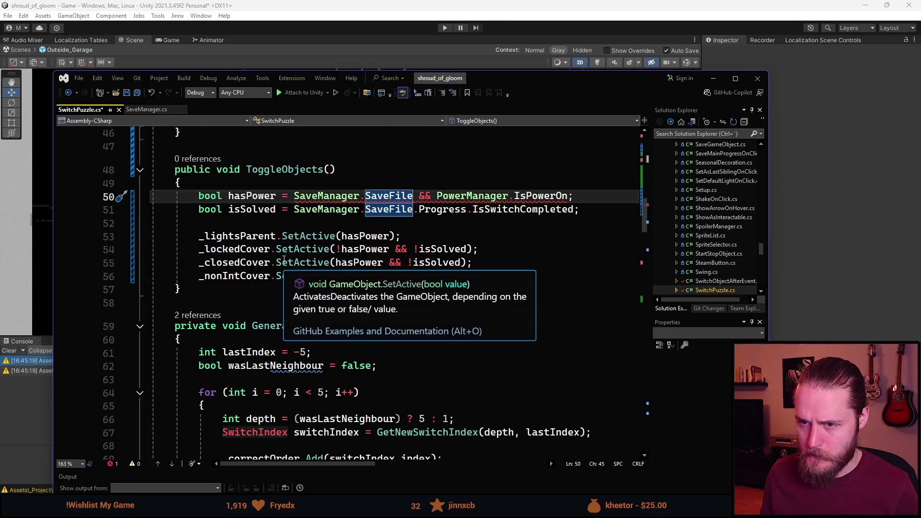
scroll(284, 259, down, 4)
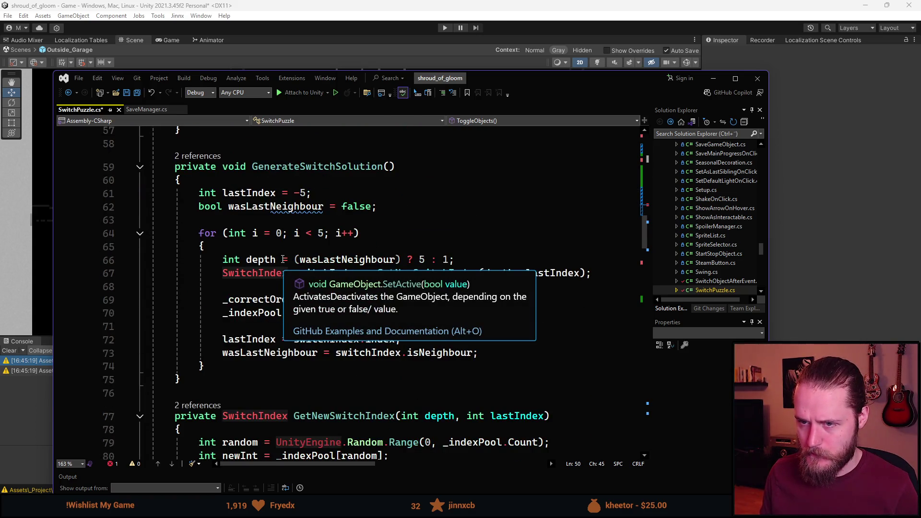
scroll(283, 259, up, 5)
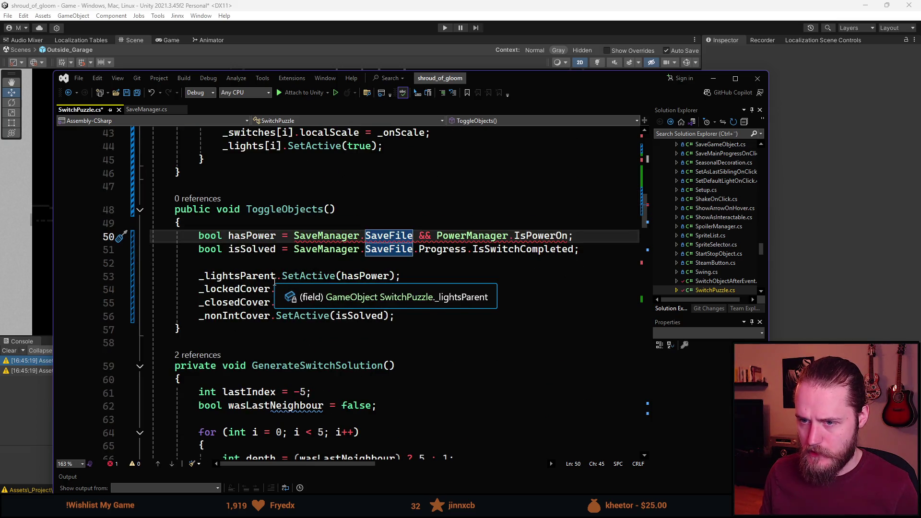
scroll(239, 284, up, 1)
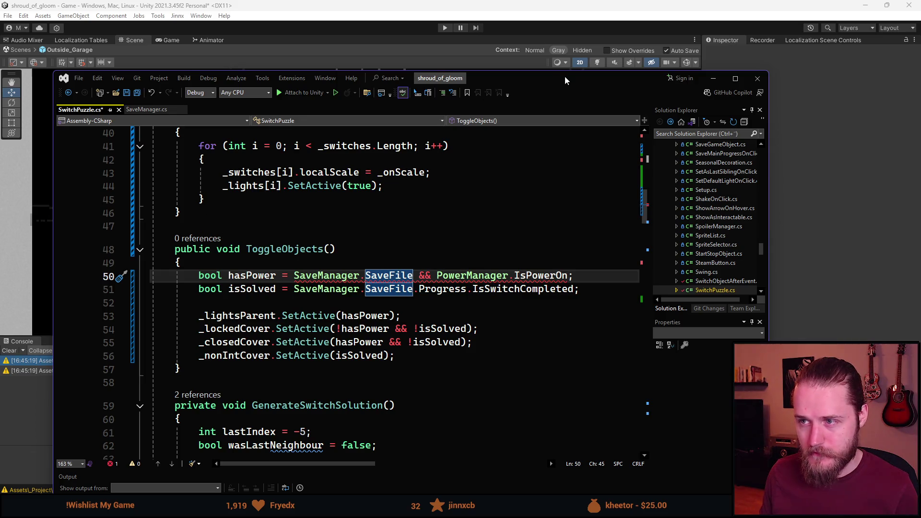
key(alt+Tab)
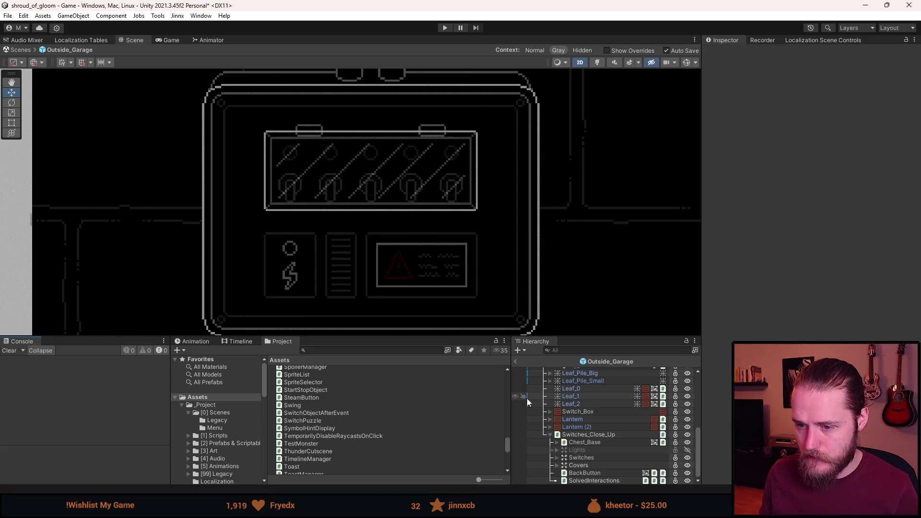
- Zoom the Scene view on the Outside_Garage switch box, then return to Visual Studio
scroll(469, 170, down, 5)
scroll(465, 167, up, 2)
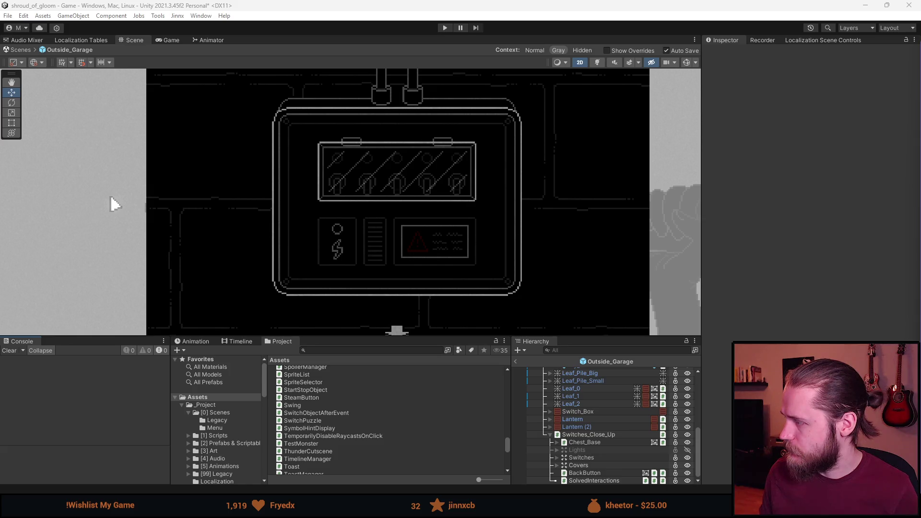
key(alt+Tab)
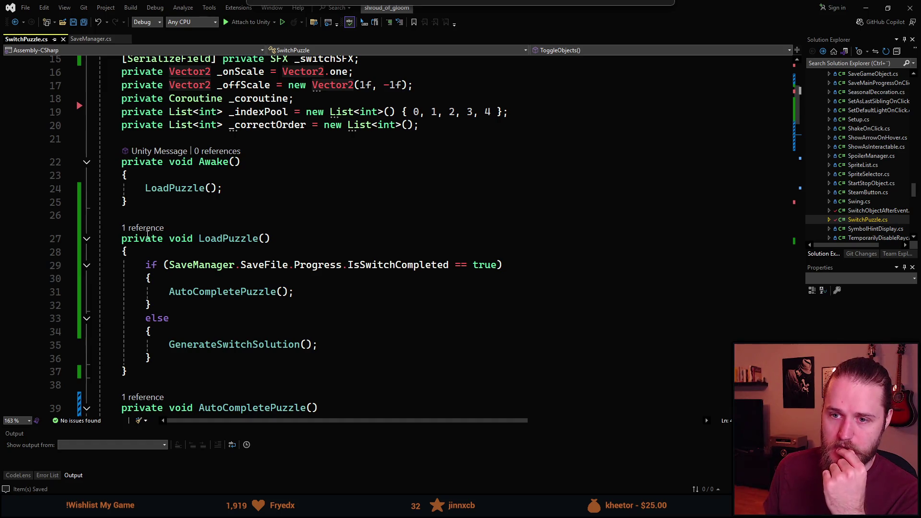
- Add a private OnEnable method below Awake that calls ToggleObjects(), and save the script
click(201, 207)
key(Return)
key(Return)
text(pr)
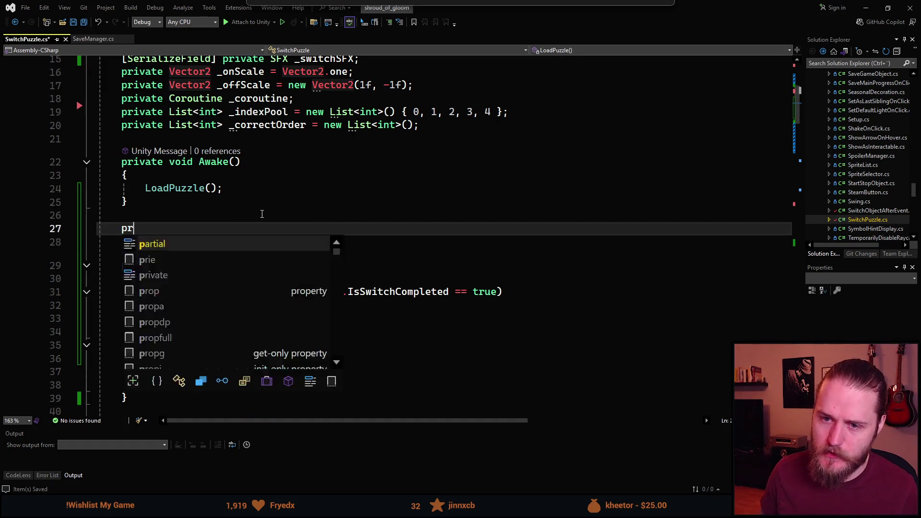
text(ivate void OnE)
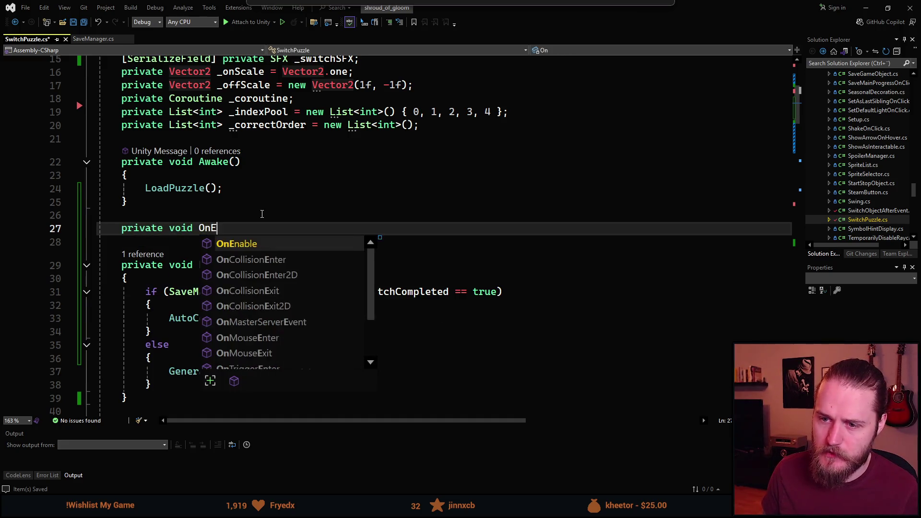
text(n)
key(Tab)
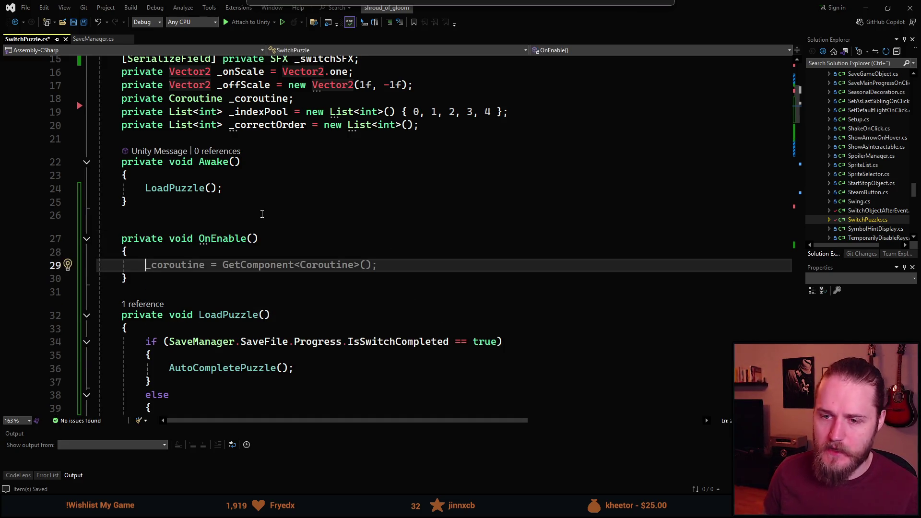
text(ToggleO)
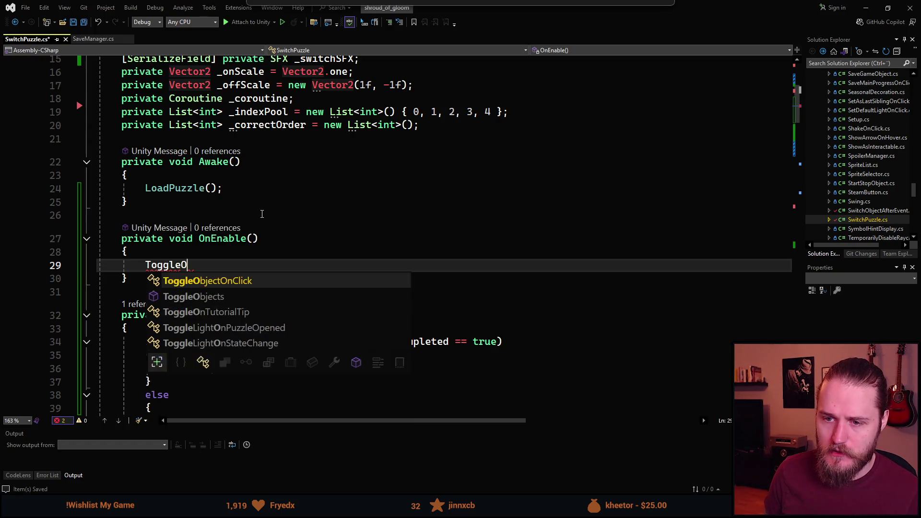
text(bjects();)
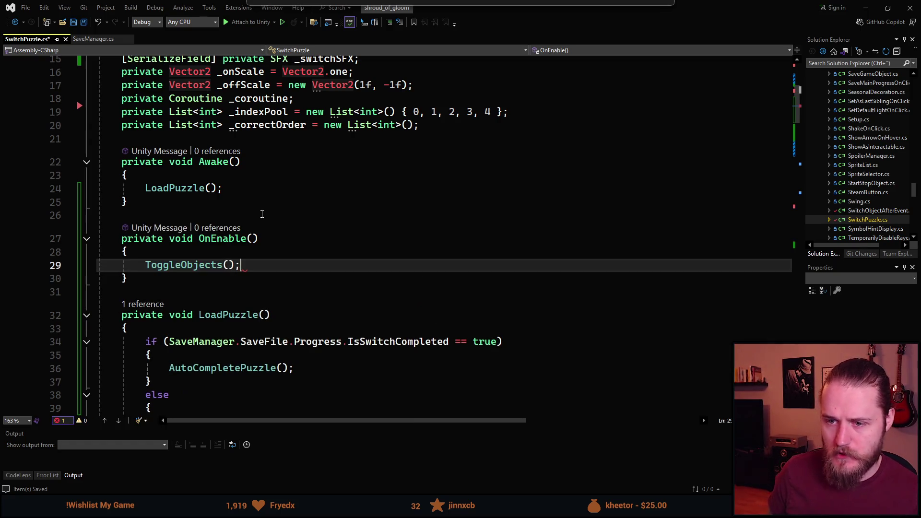
key(ctrl+s)
scroll(259, 244, down, 2)
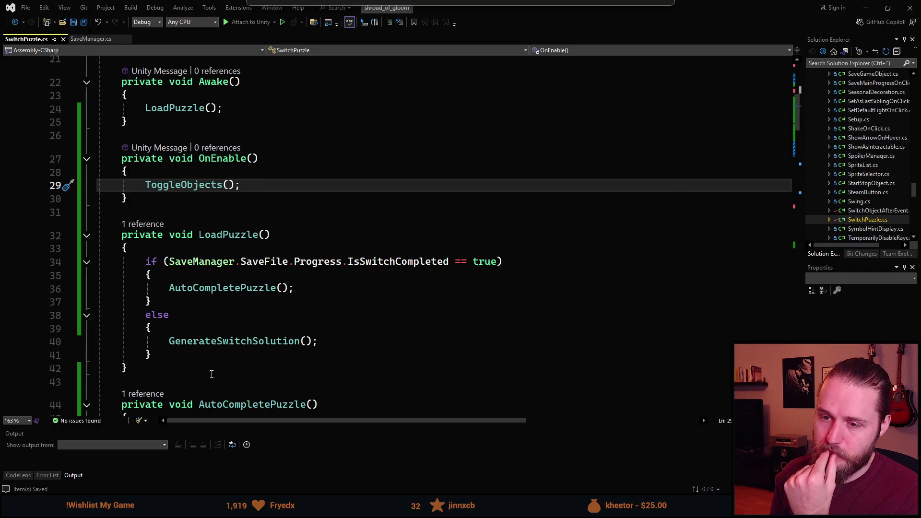
scroll(227, 315, down, 3)
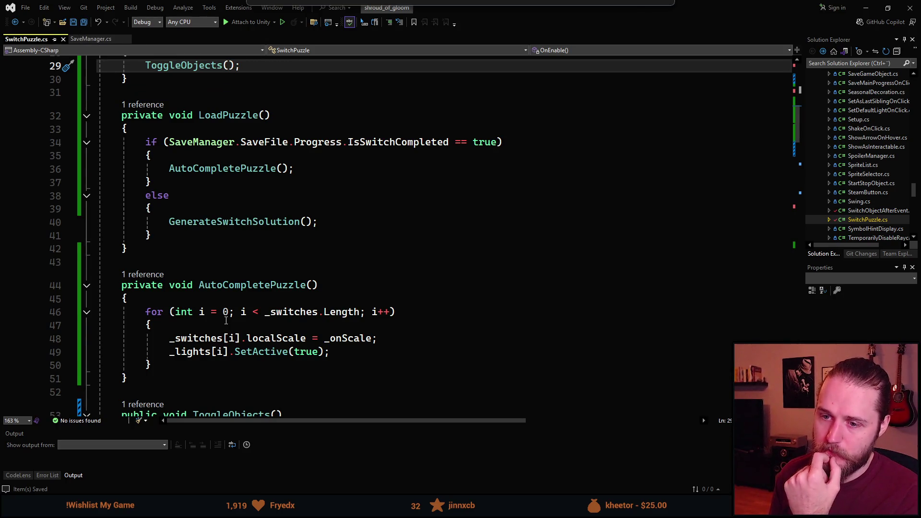
scroll(226, 321, up, 3)
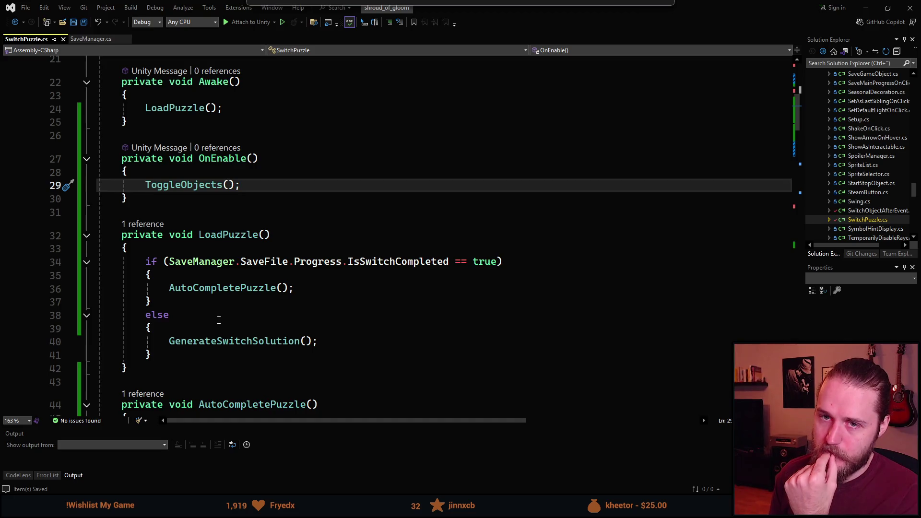
scroll(218, 320, up, 6)
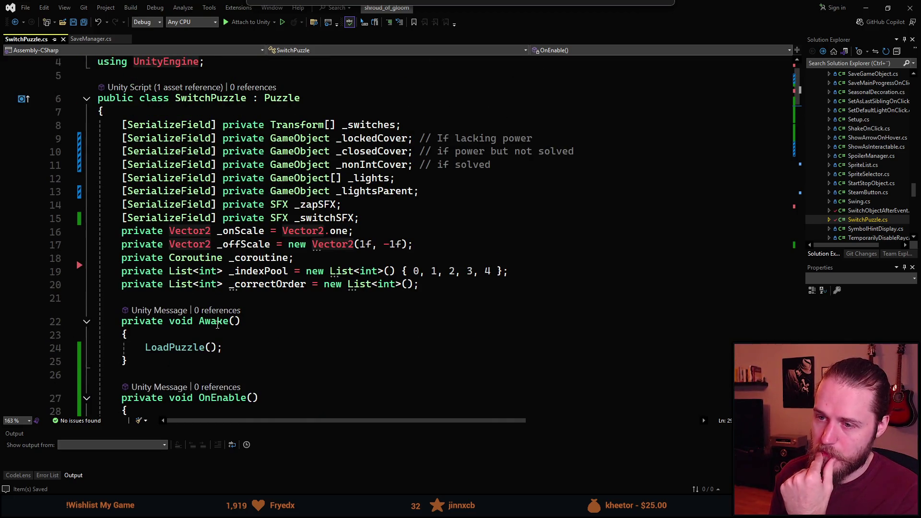
scroll(217, 329, down, 20)
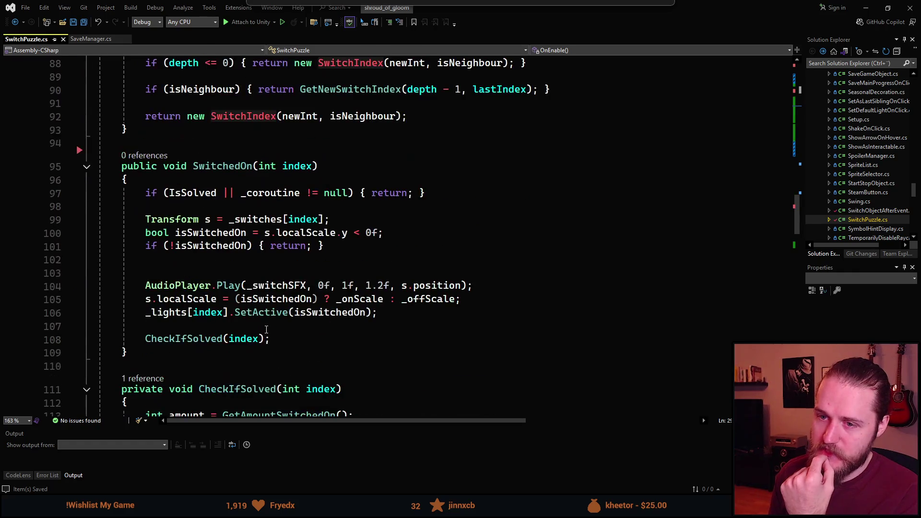
scroll(266, 329, down, 6)
scroll(265, 334, down, 7)
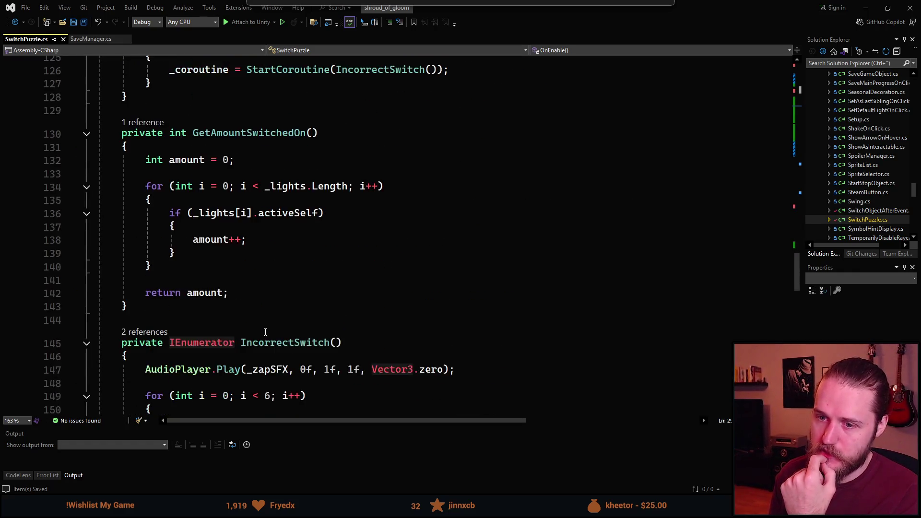
scroll(265, 333, down, 7)
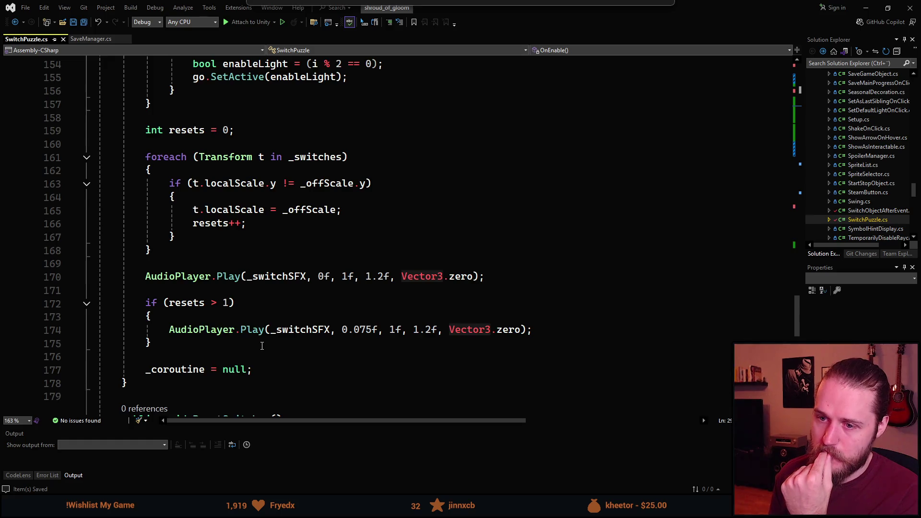
scroll(262, 346, down, 4)
scroll(262, 346, down, 2)
scroll(262, 346, up, 8)
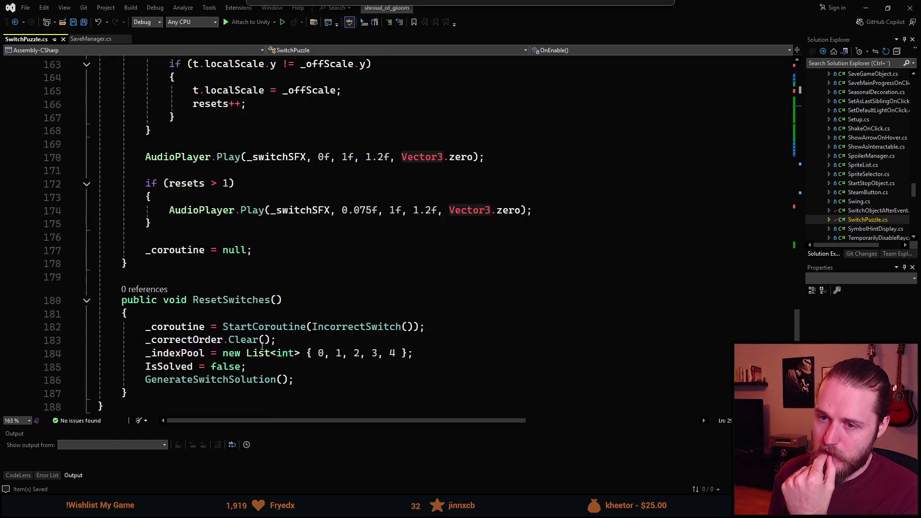
scroll(262, 345, up, 12)
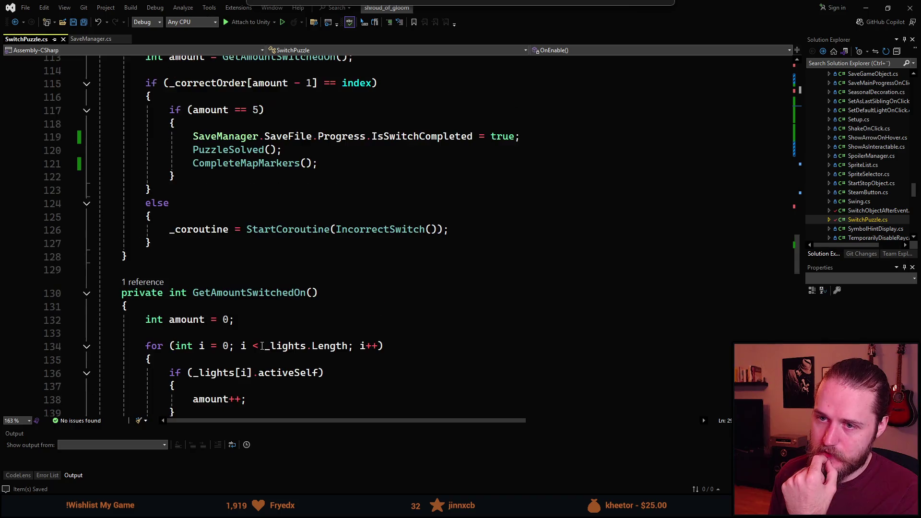
scroll(262, 346, up, 1)
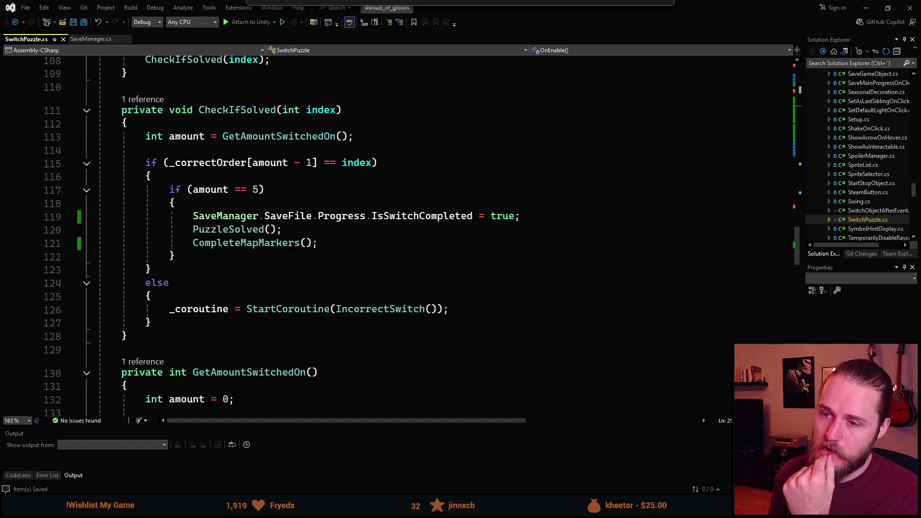
mouse_move(384, 212)
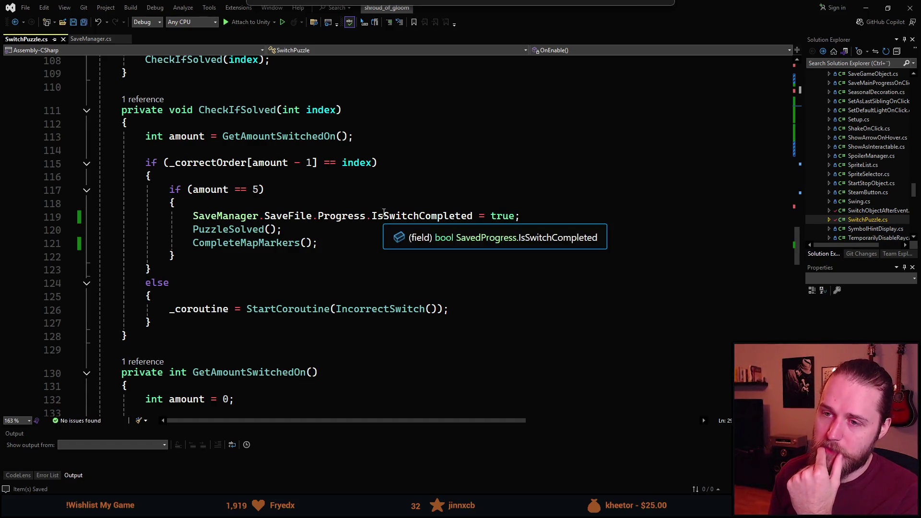
scroll(384, 212, up, 20)
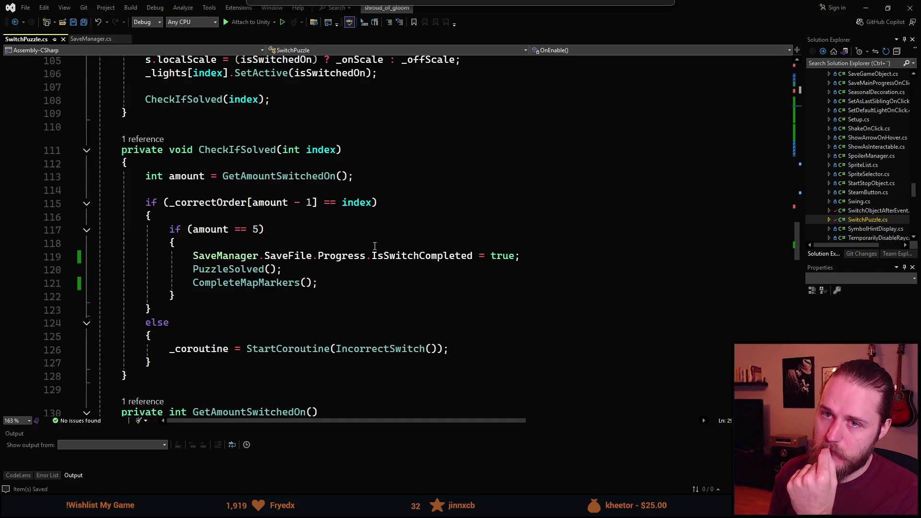
scroll(364, 246, up, 12)
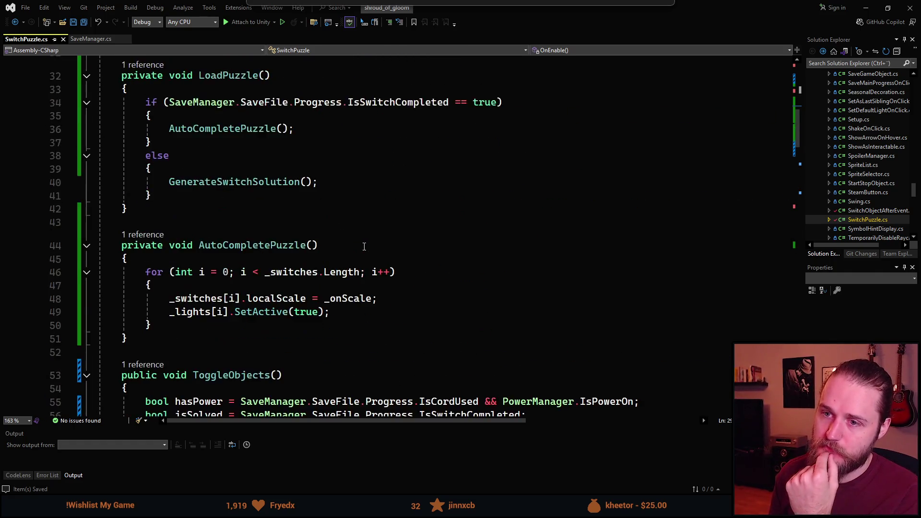
scroll(359, 262, up, 2)
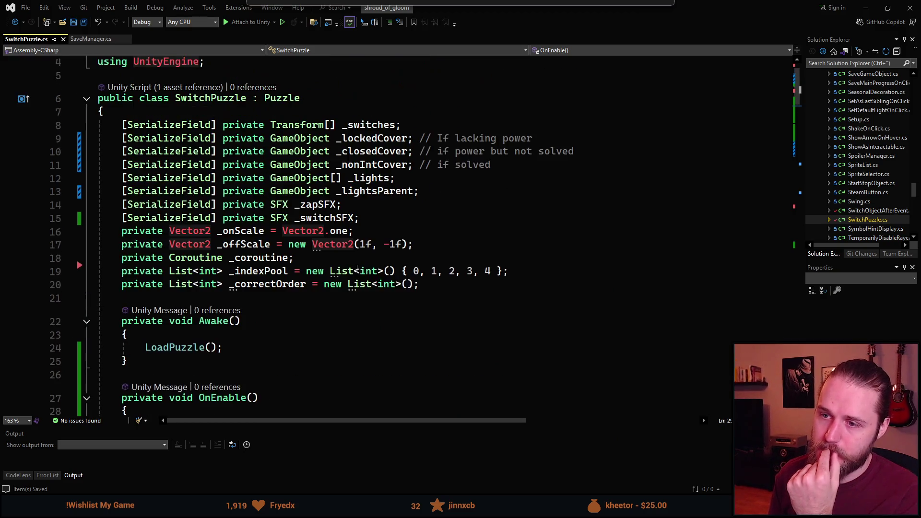
key(alt+Tab)
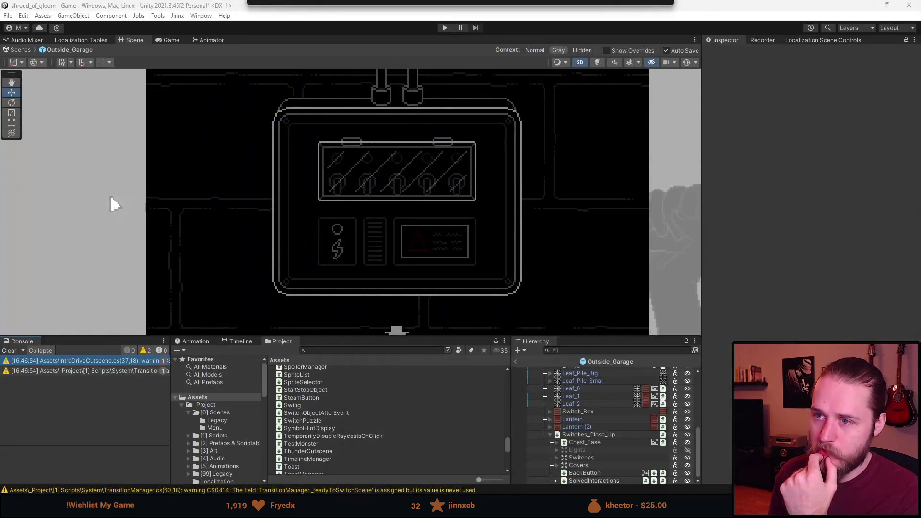
- Clear the console warnings, exit prefab mode and select SolvedInteractions in the full scene
click(15, 352)
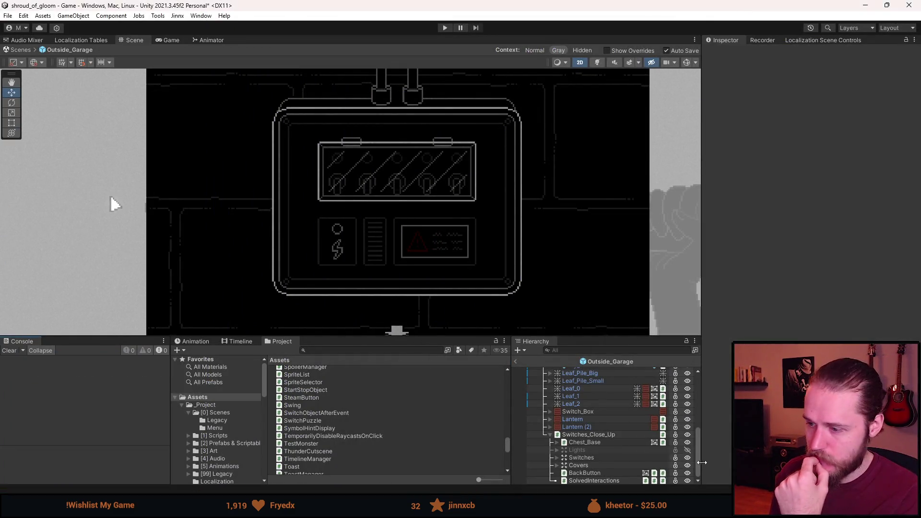
click(593, 481)
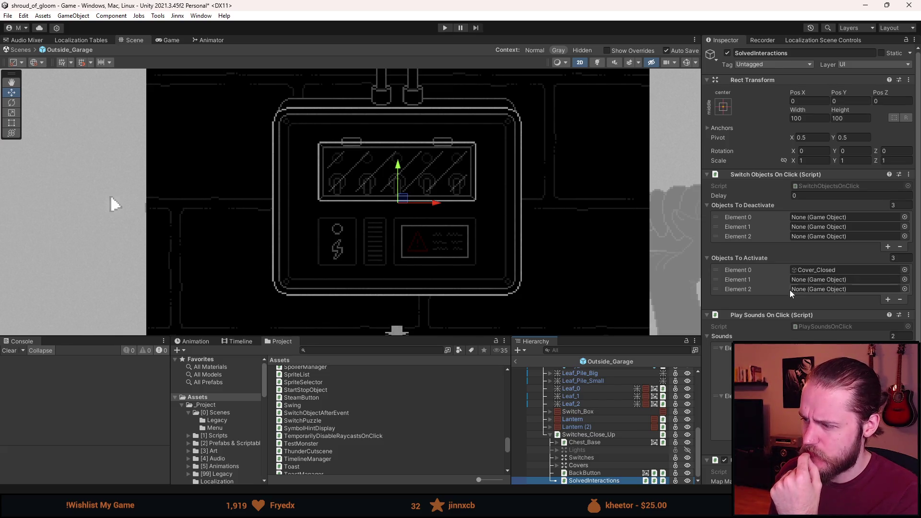
click(516, 362)
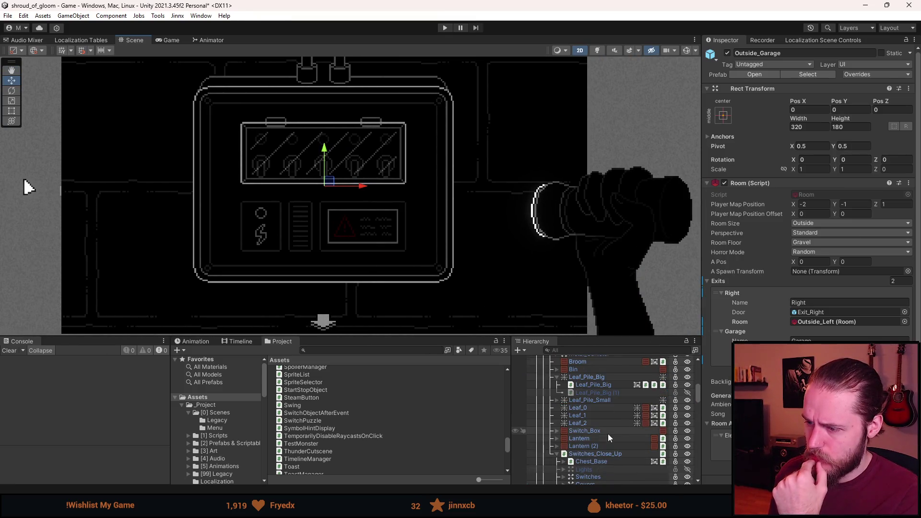
scroll(608, 434, down, 5)
click(595, 412)
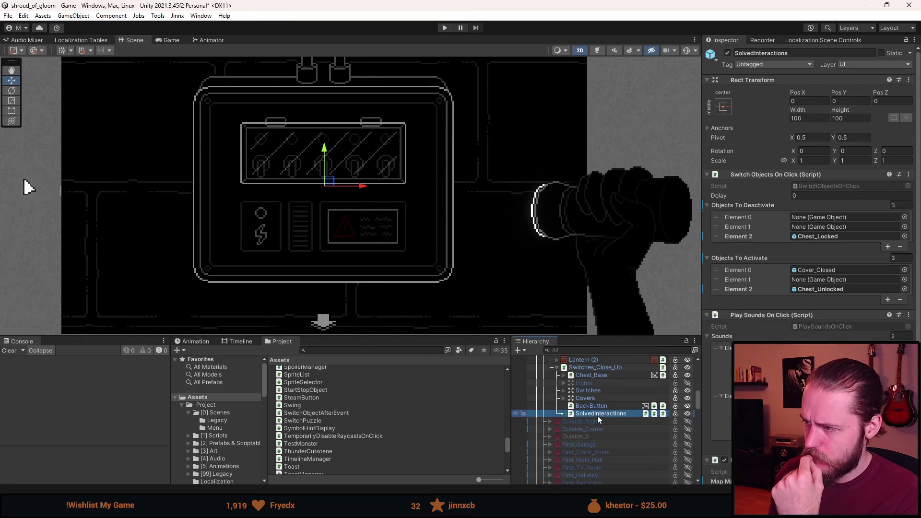
- Set both Objects To Activate and Objects To Deactivate list sizes to 0
click(771, 205)
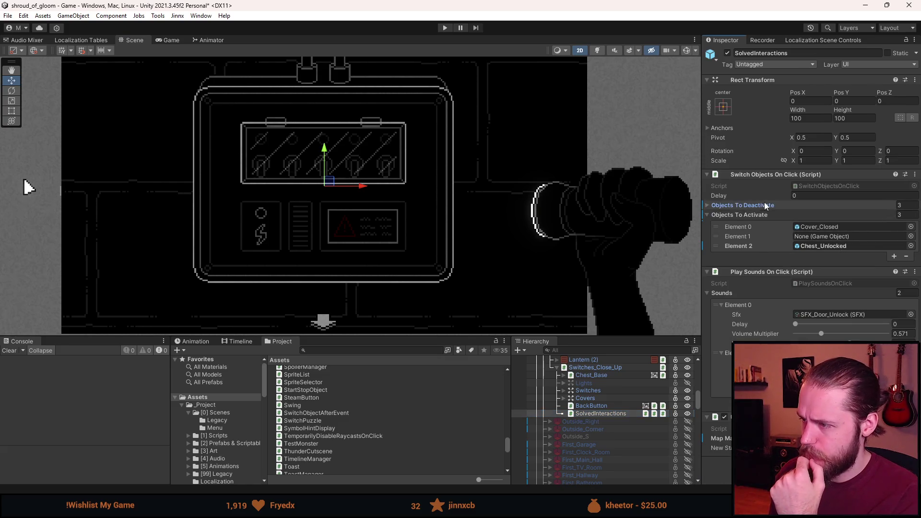
click(777, 214)
click(810, 215)
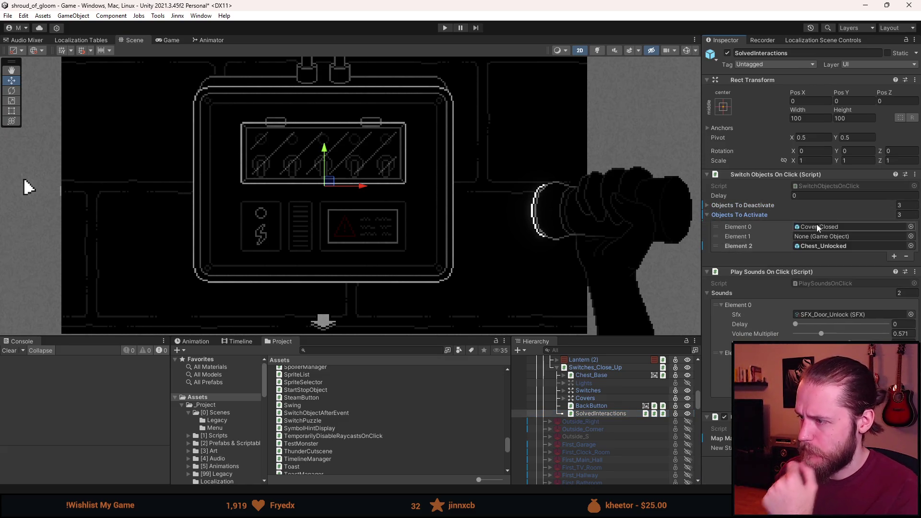
click(898, 214)
text(0)
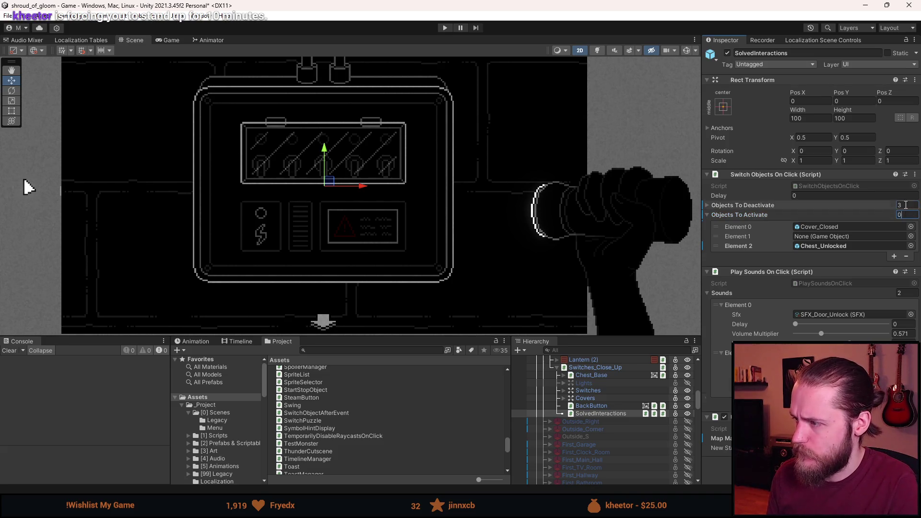
key(Return)
click(898, 204)
text(0)
click(745, 216)
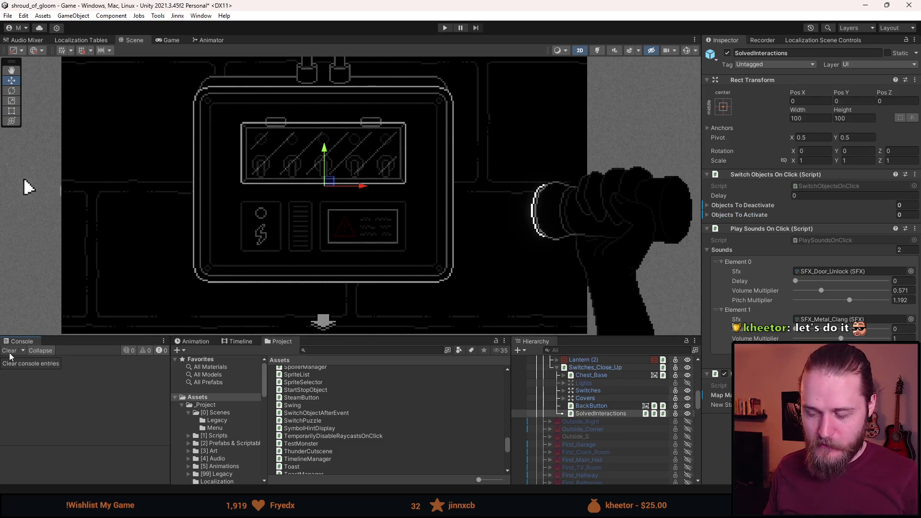
mouse_move(340, 294)
mouse_down()
mouse_move(357, 312)
mouse_move(334, 290)
mouse_up()
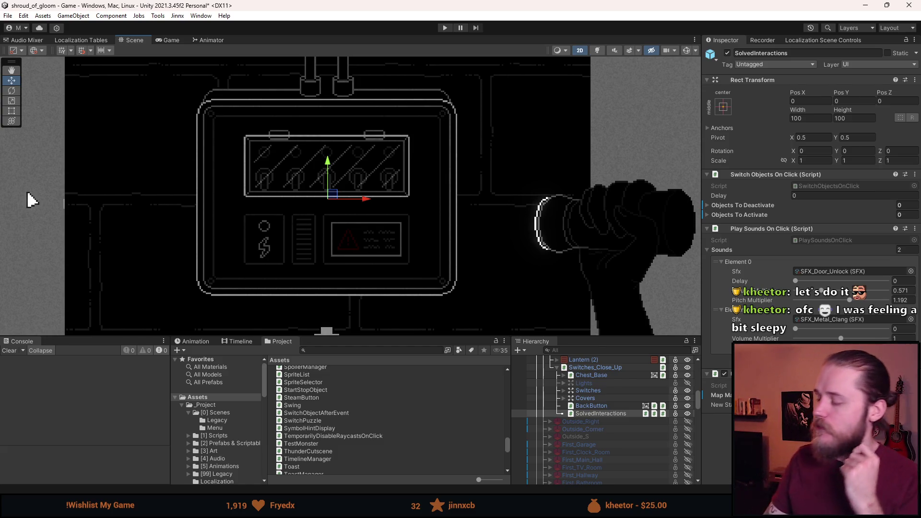
right_click(773, 229)
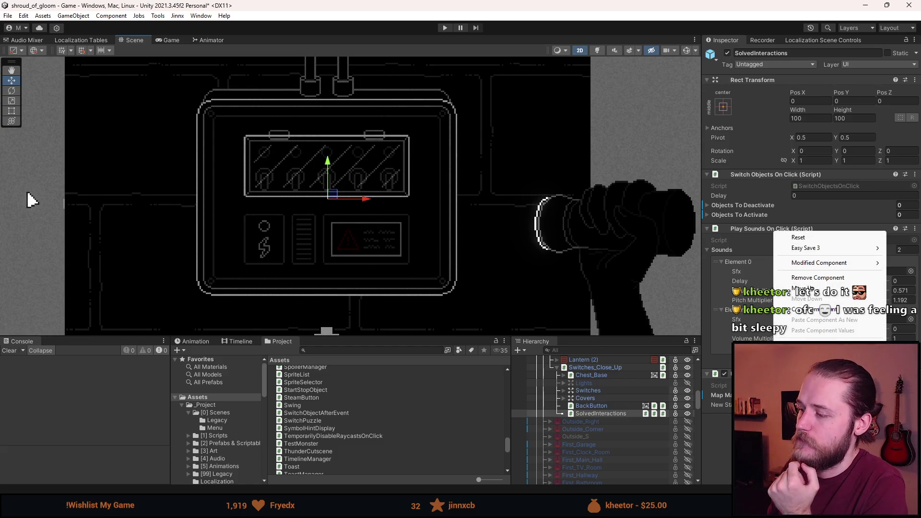
click(729, 375)
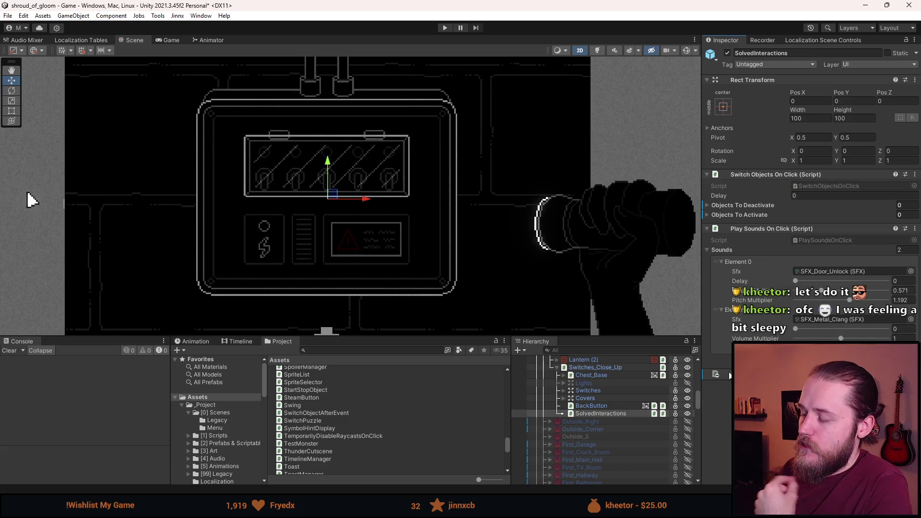
right_click(613, 375)
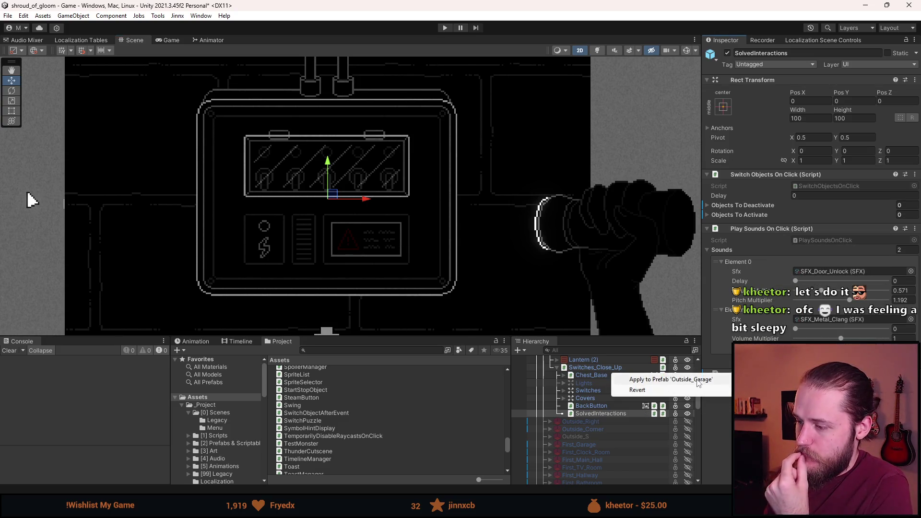
key(Escape)
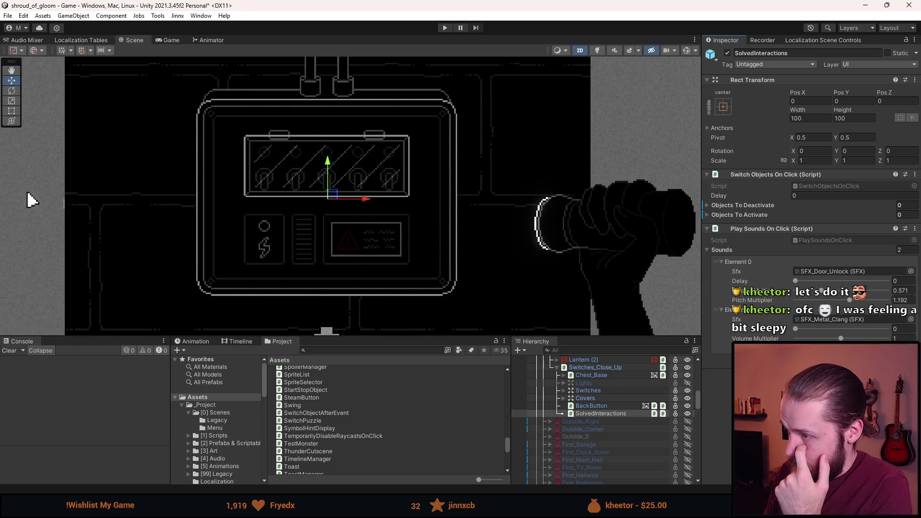
click(738, 204)
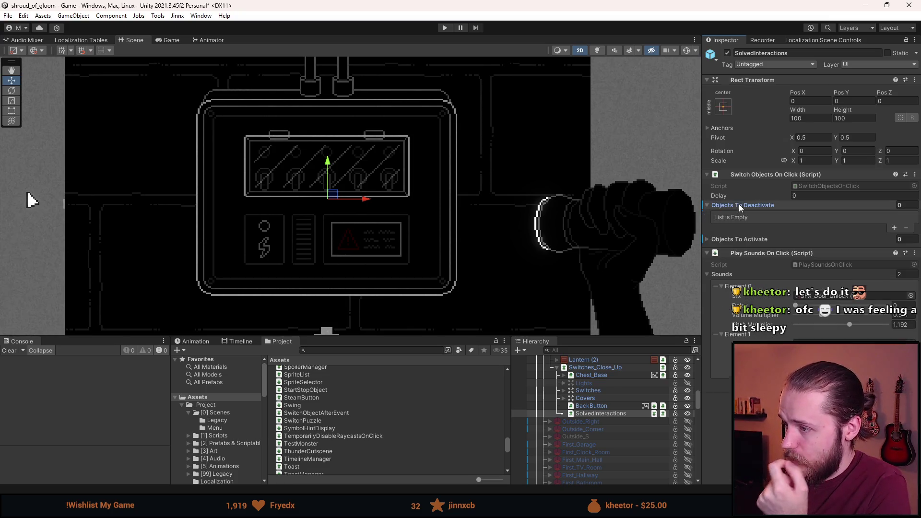
click(738, 240)
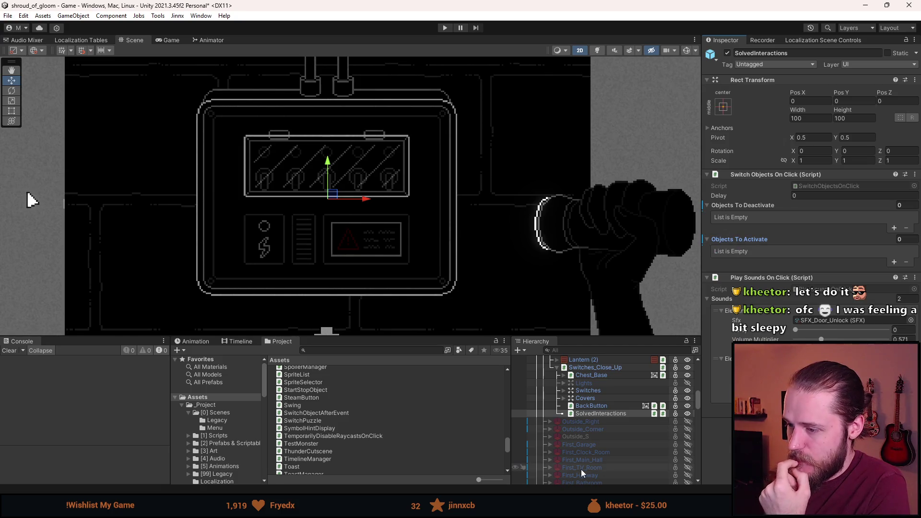
scroll(572, 435, up, 3)
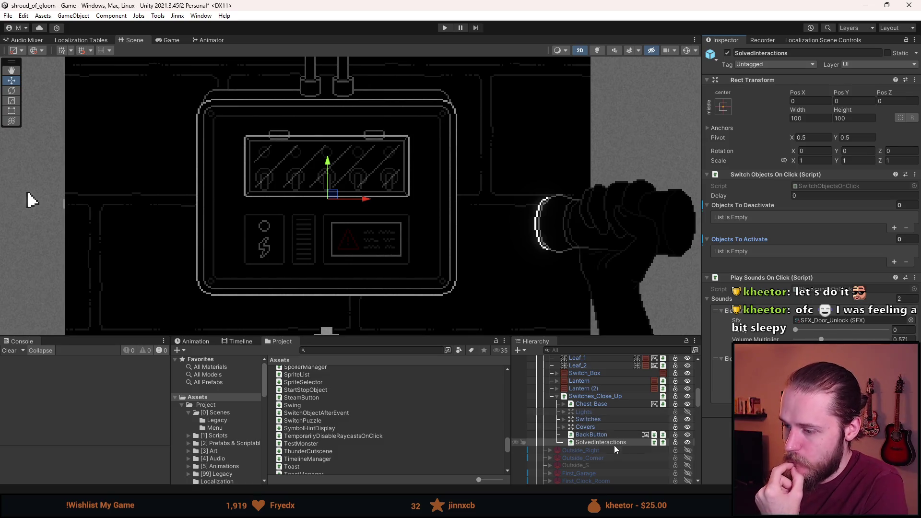
click(563, 427)
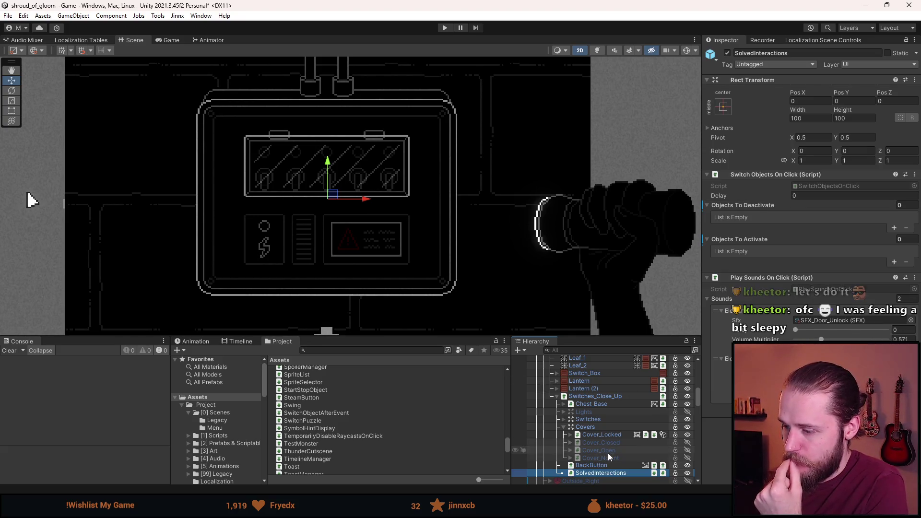
- Assign Cover_Open and Cover_Closed to deactivate, Cover_NonInt to activate, and add a third sound entry
drag(608, 457, 767, 251)
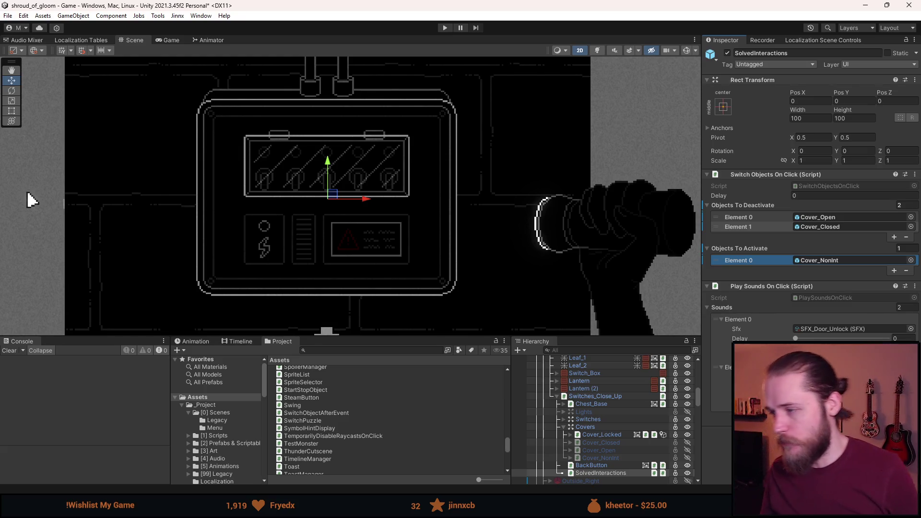
click(894, 414)
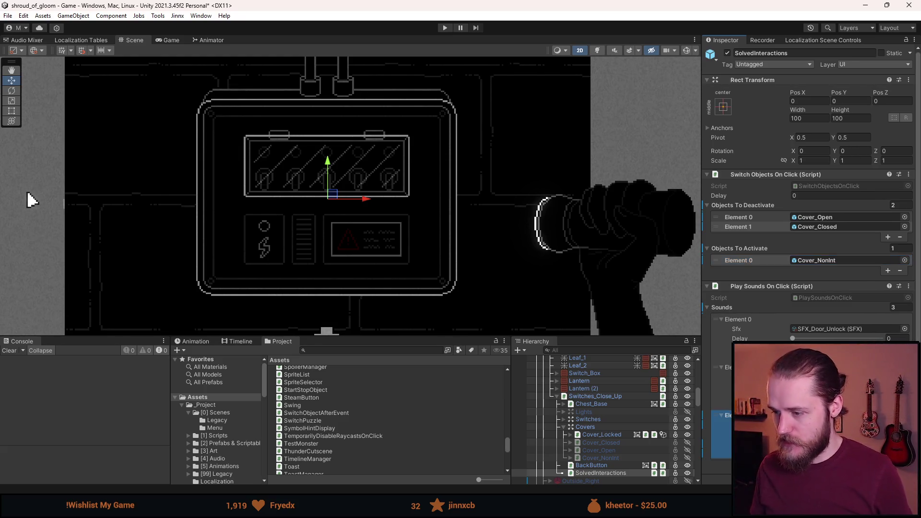
click(615, 451)
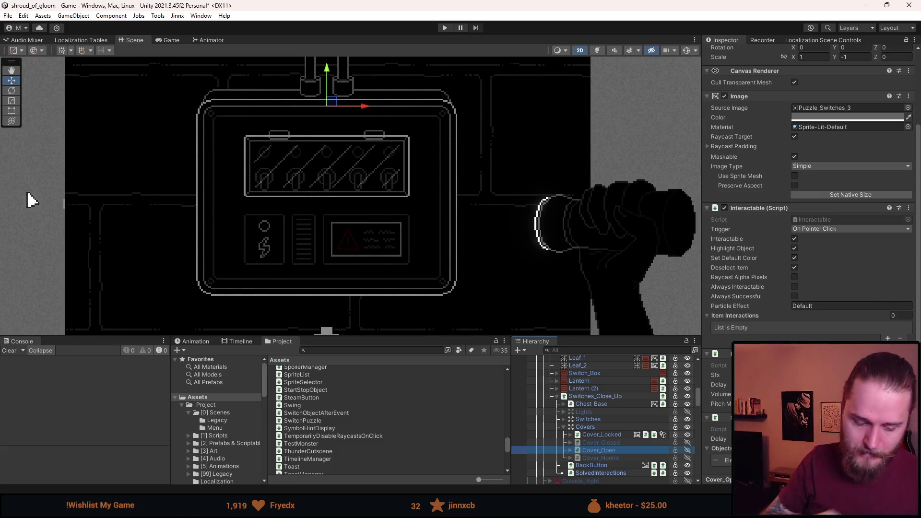
- Inspect the sound components on Cover_Open and SolvedInteractions, locating SFX_Cupboard_Open and SFX_Metal_Clang assets
right_click(779, 302)
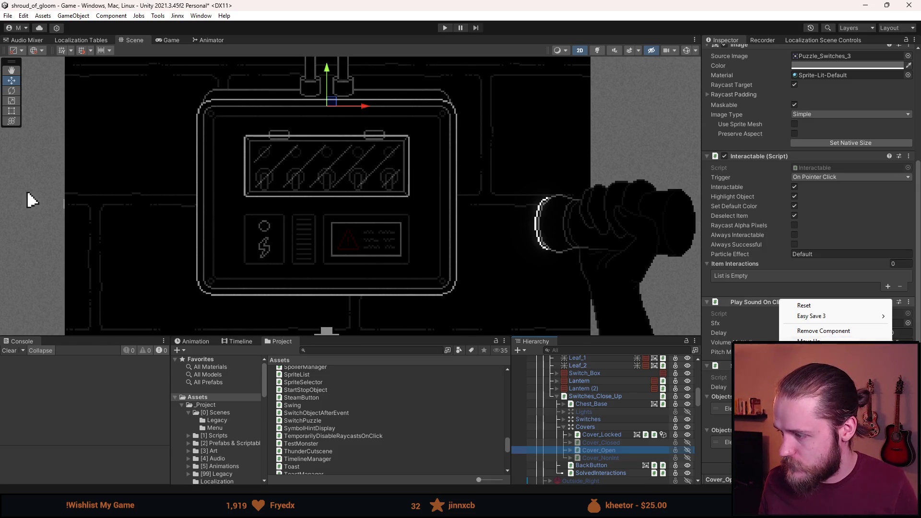
key(Escape)
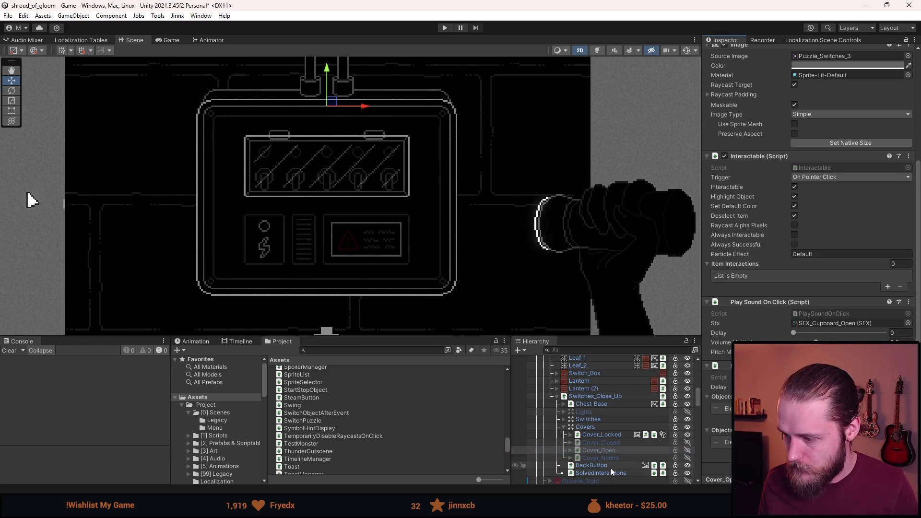
click(609, 472)
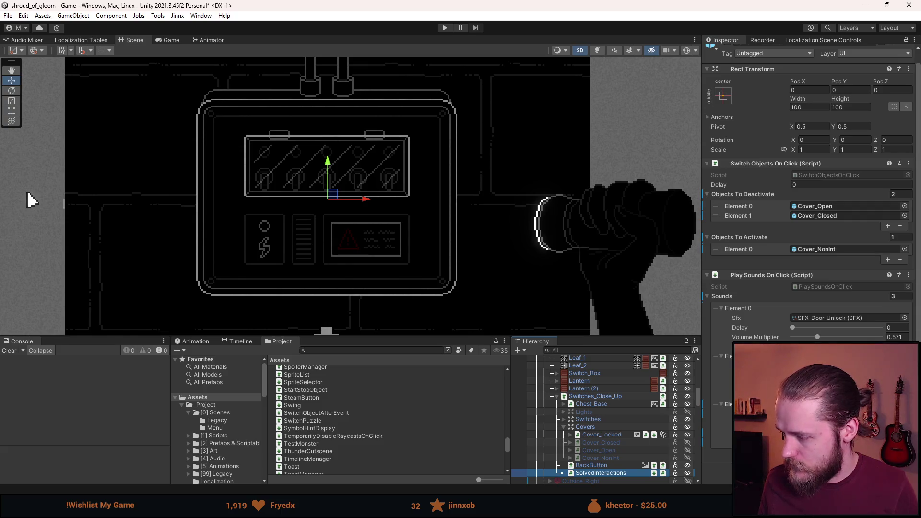
right_click(809, 274)
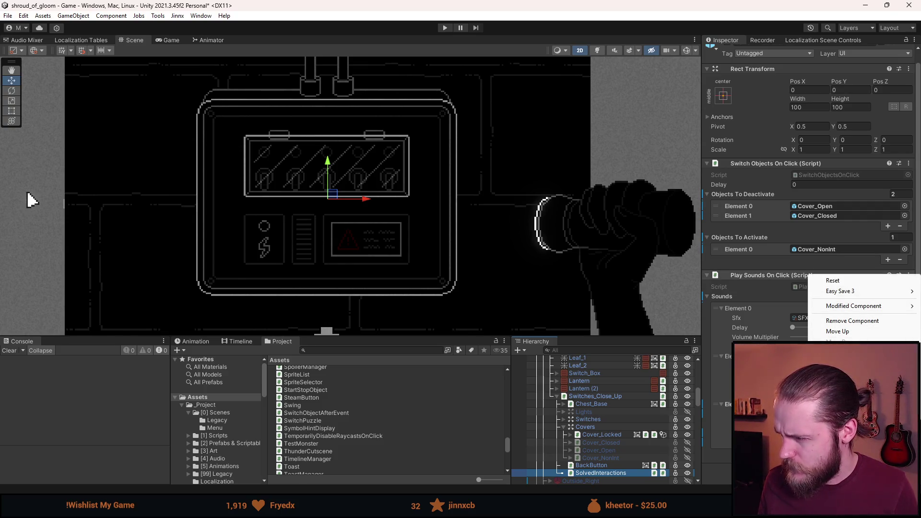
key(Escape)
scroll(810, 216, down, 3)
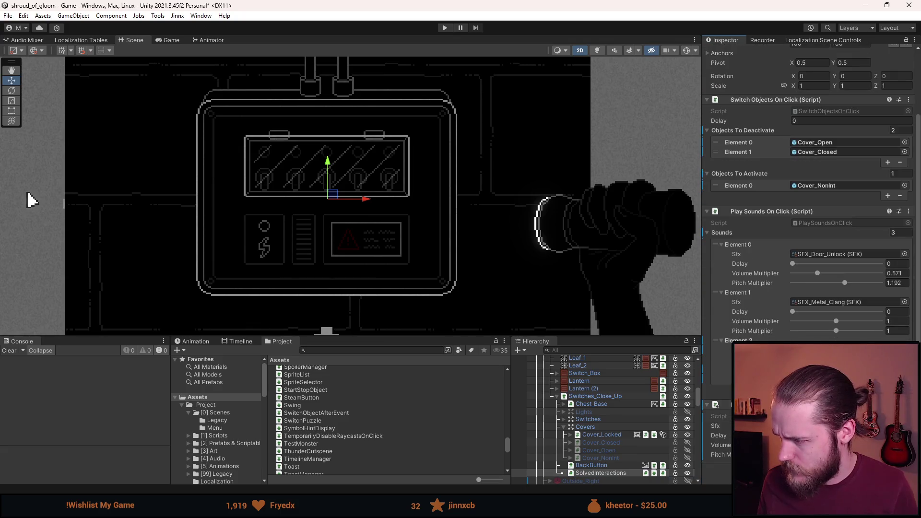
click(825, 349)
click(825, 302)
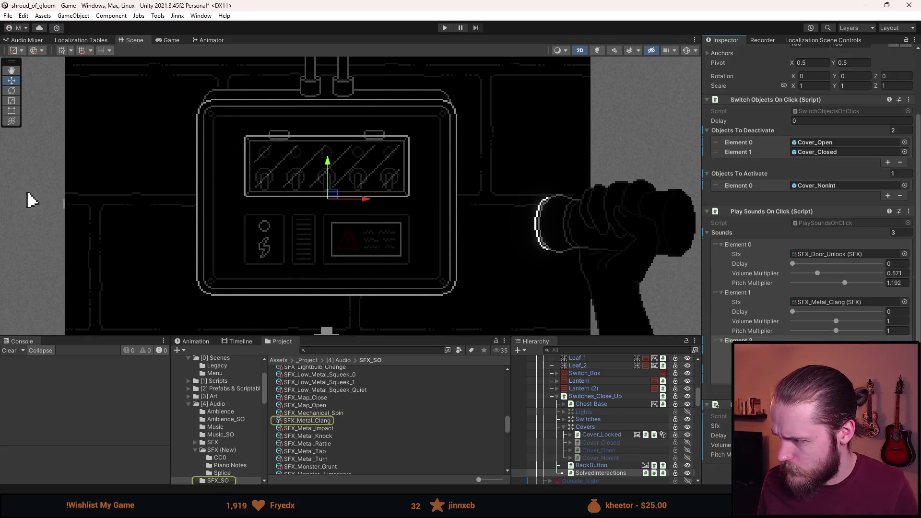
click(825, 350)
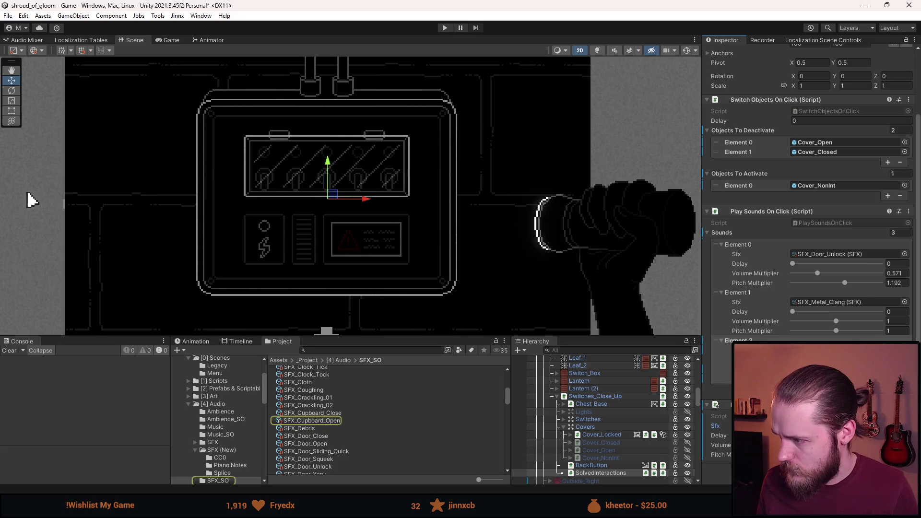
click(825, 302)
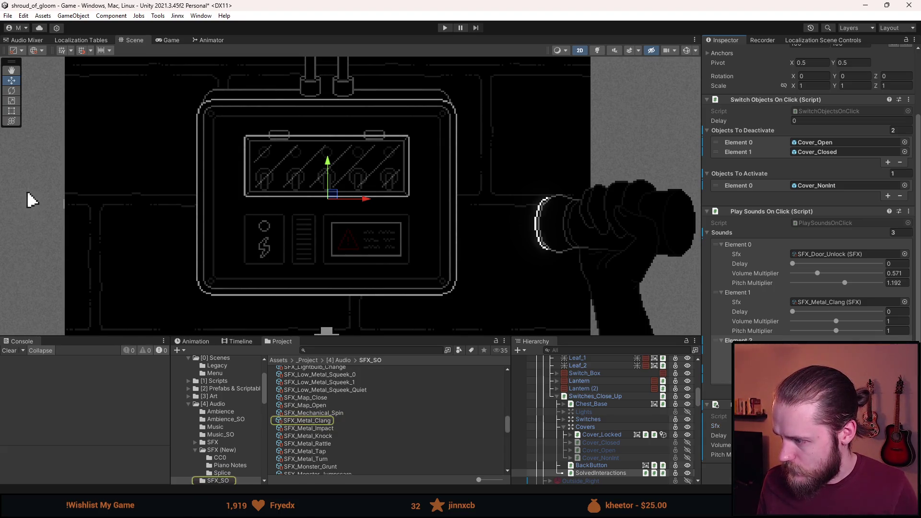
- Change Cover_Open's click sound to SFX_Cupboard_Close, then select Cover_Closed
click(620, 450)
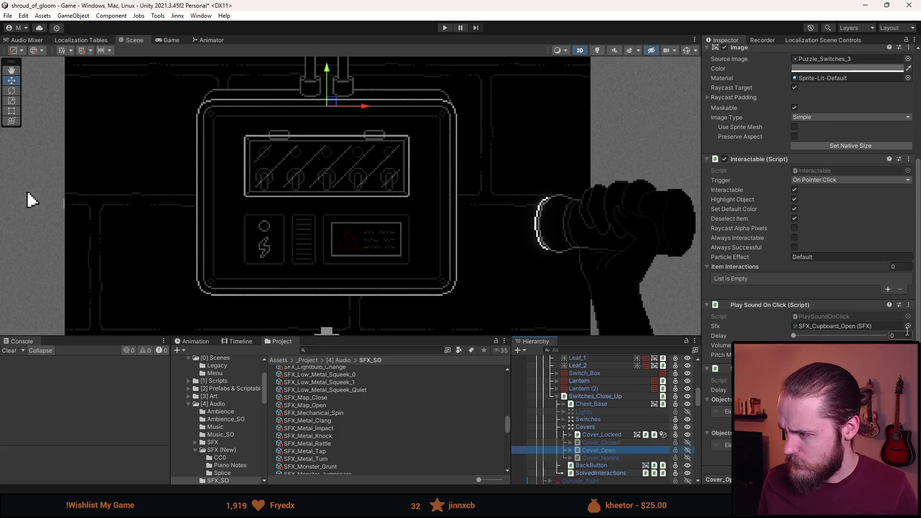
click(908, 326)
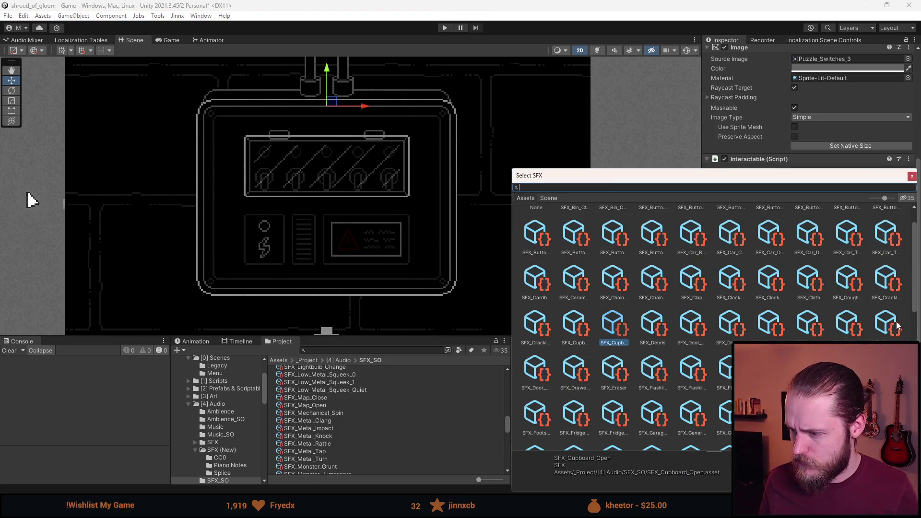
double_click(585, 329)
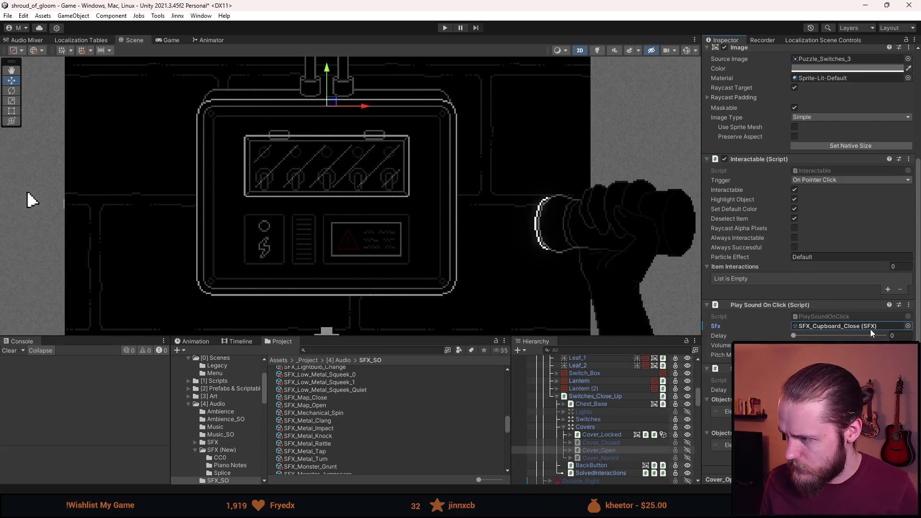
click(627, 442)
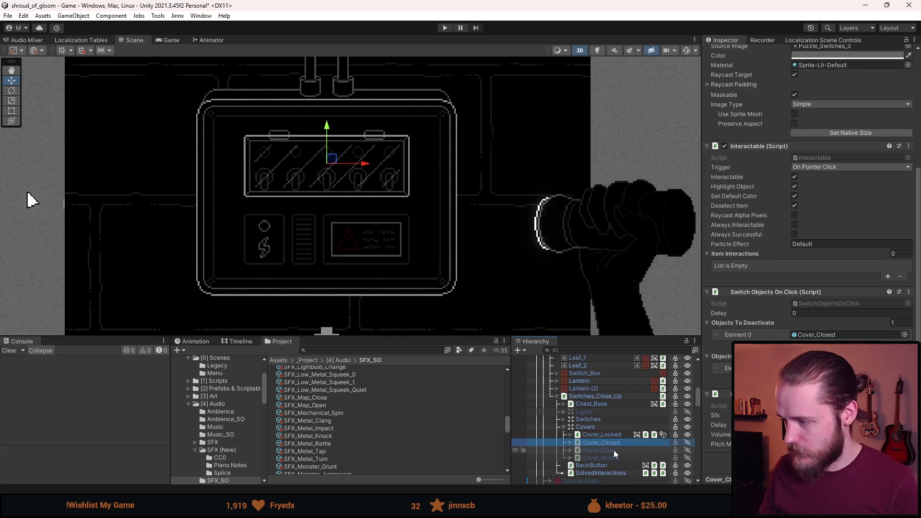
- Verify Cover_Open's sound and SolvedInteractions' three sounds, save the scene, and collapse Covers
click(614, 449)
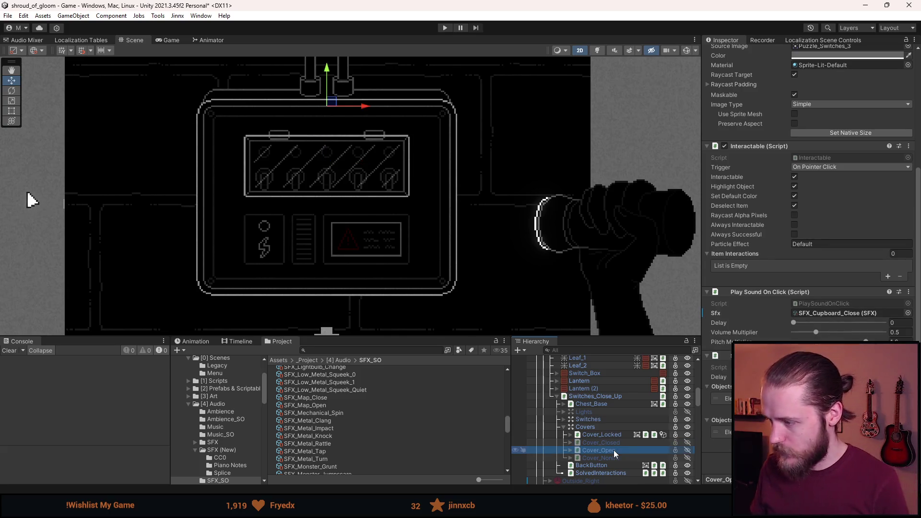
click(822, 309)
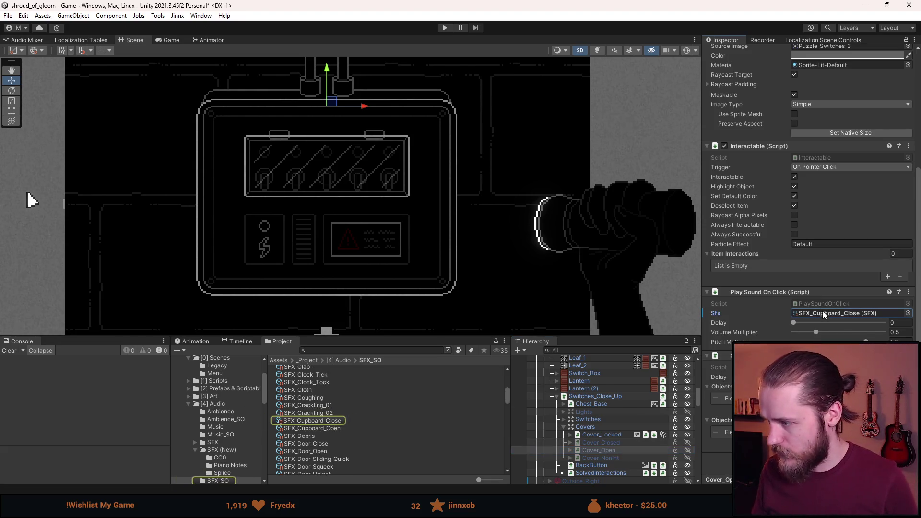
click(601, 472)
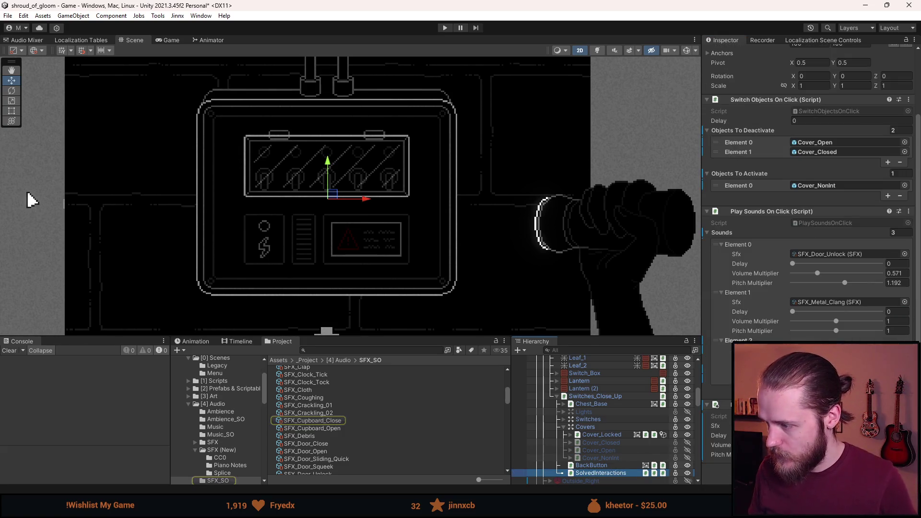
click(844, 349)
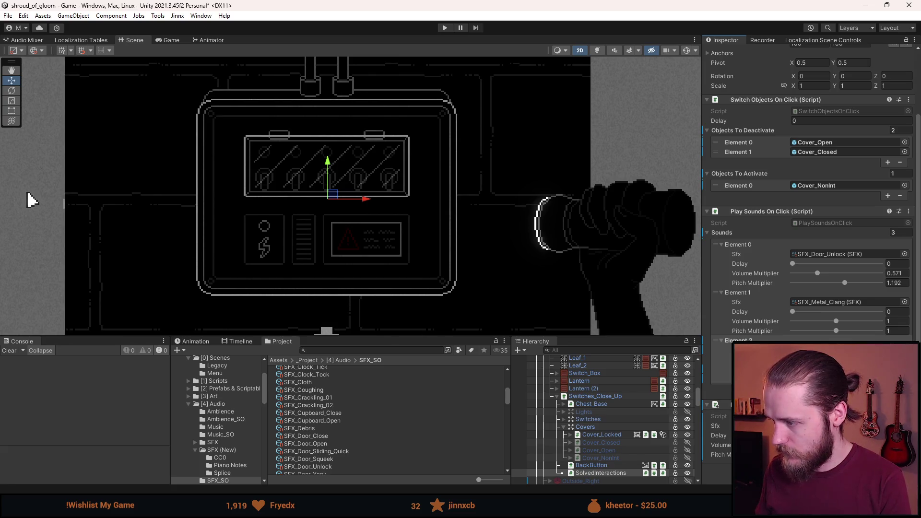
right_click(775, 259)
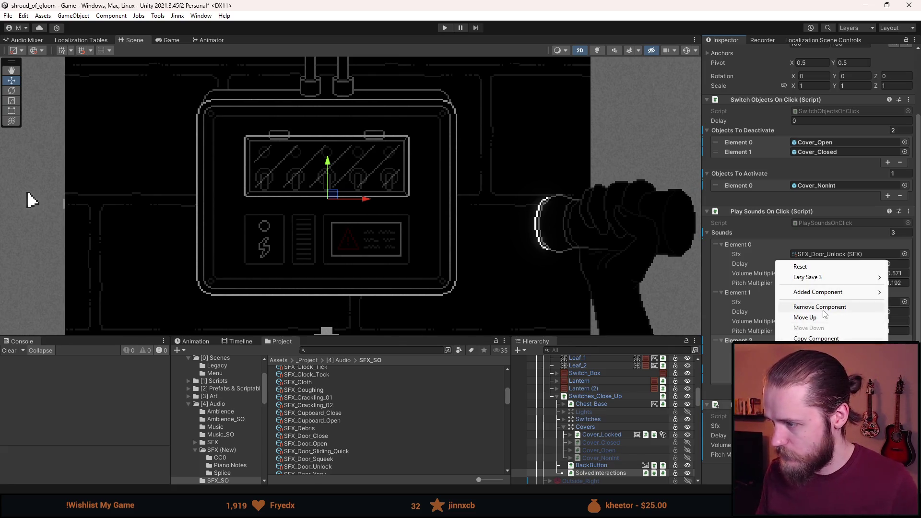
click(822, 310)
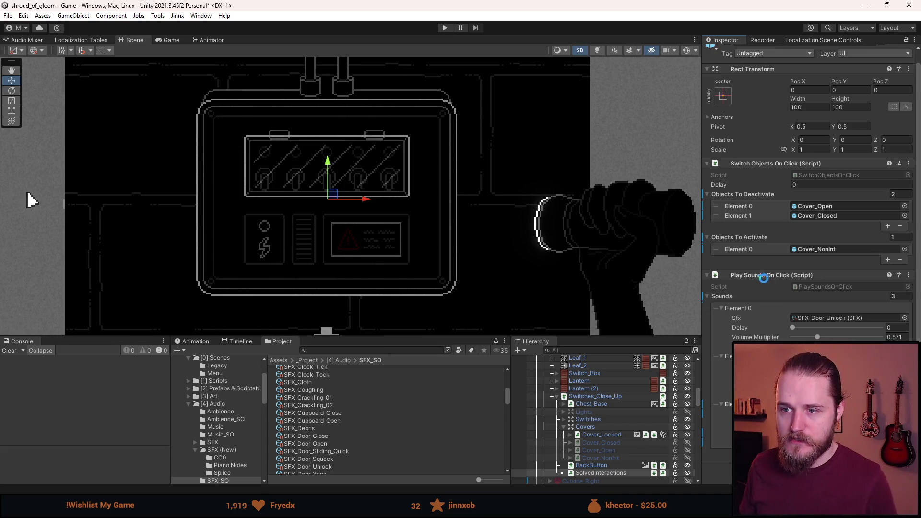
key(ctrl+s)
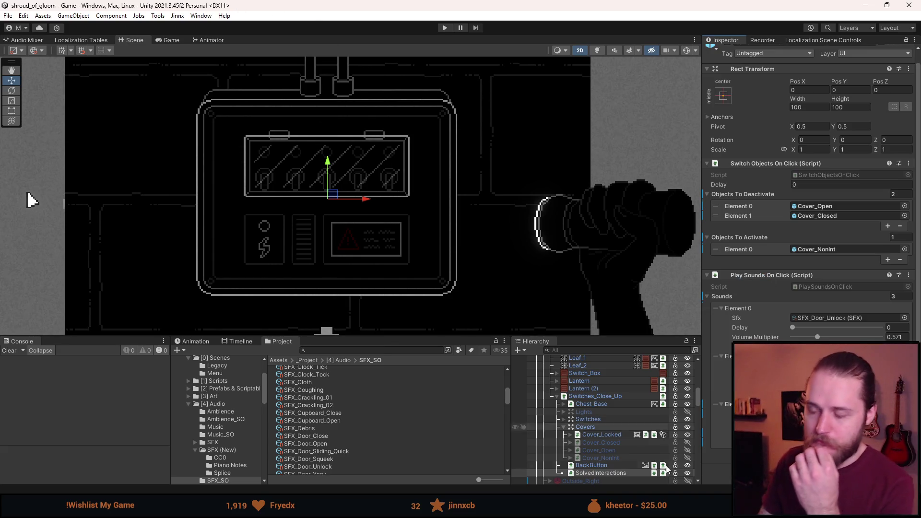
click(563, 427)
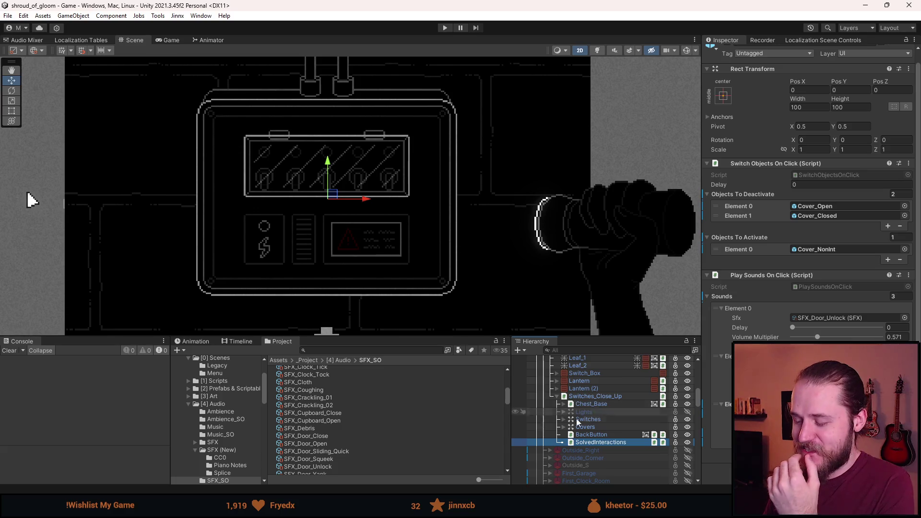
- Hide the switch box close-up and maximize the editor window again
scroll(574, 403, up, 3)
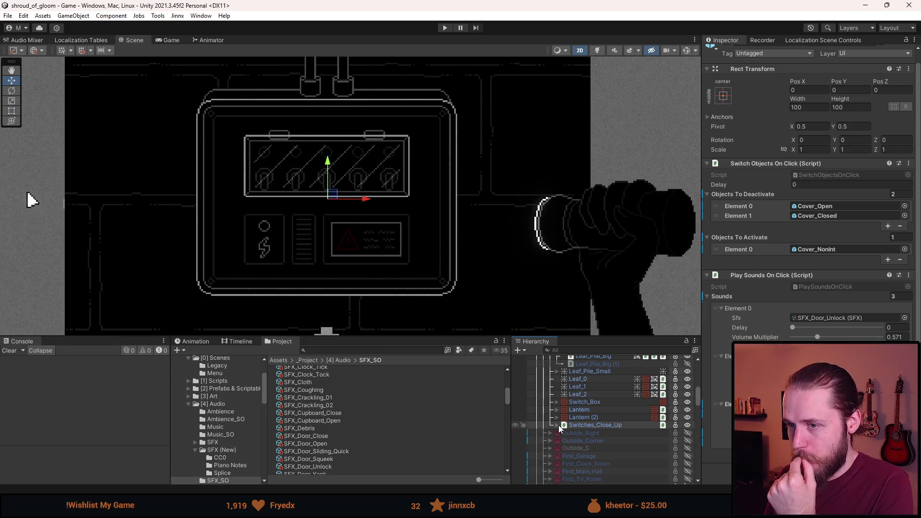
scroll(560, 428, up, 2)
scroll(559, 428, up, 4)
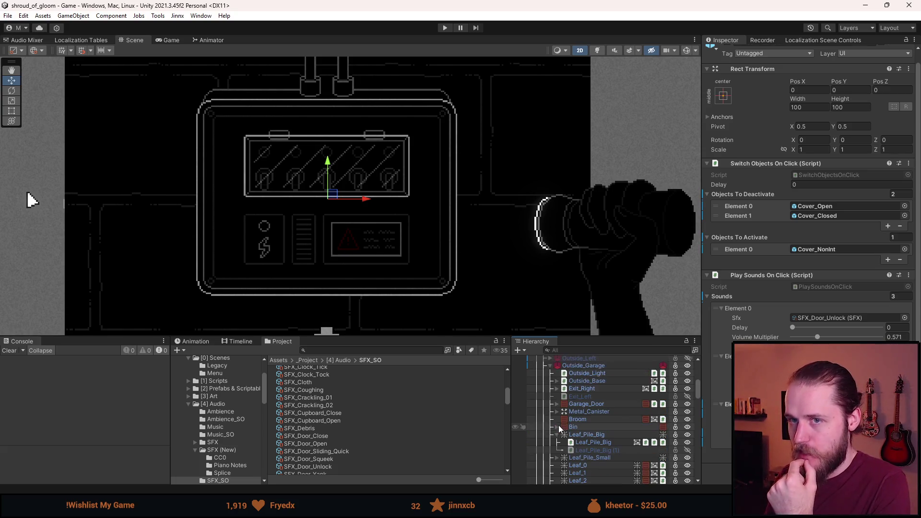
scroll(609, 427, down, 4)
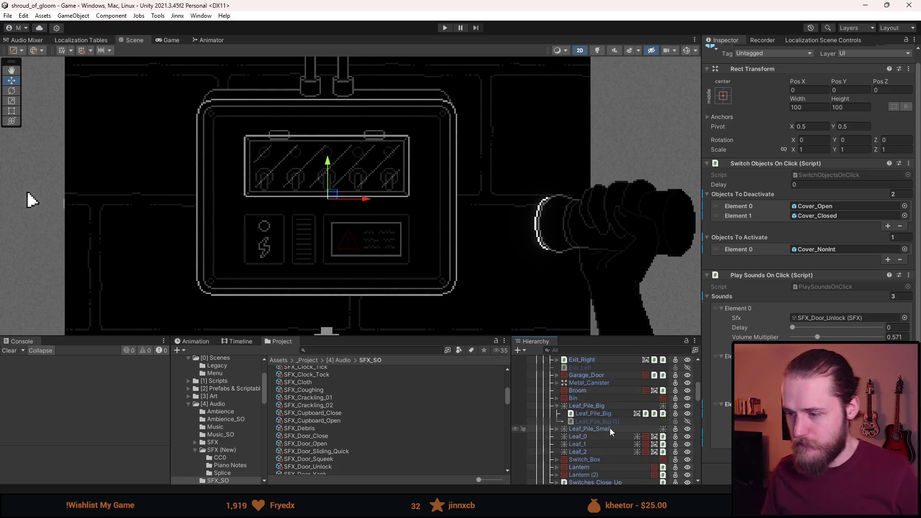
key(shift+a)
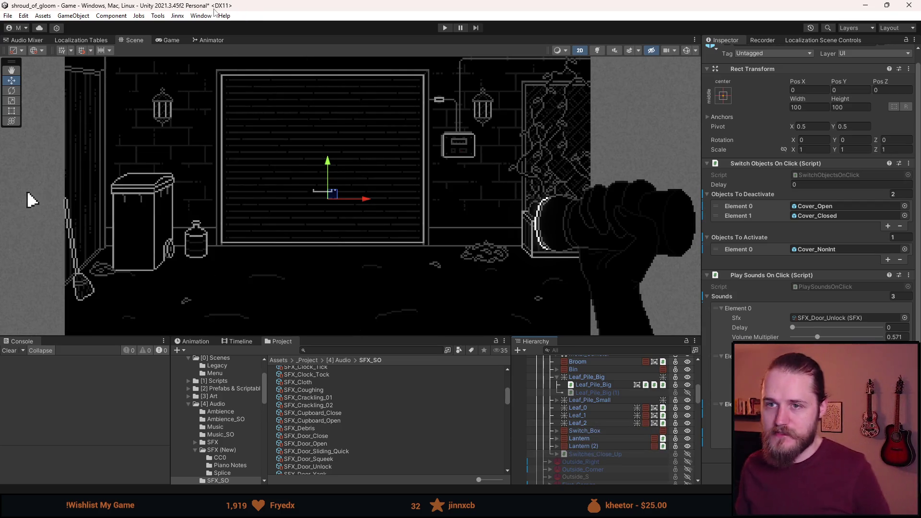
double_click(215, 9)
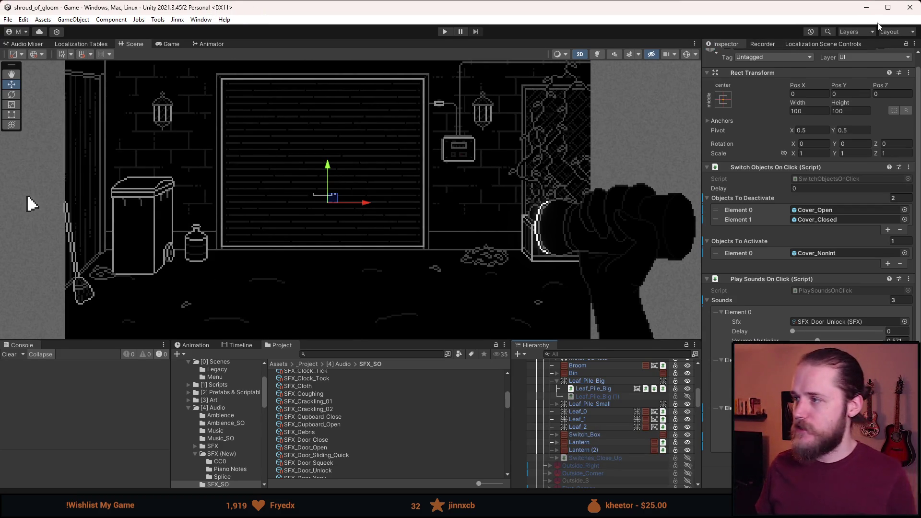
double_click(223, 7)
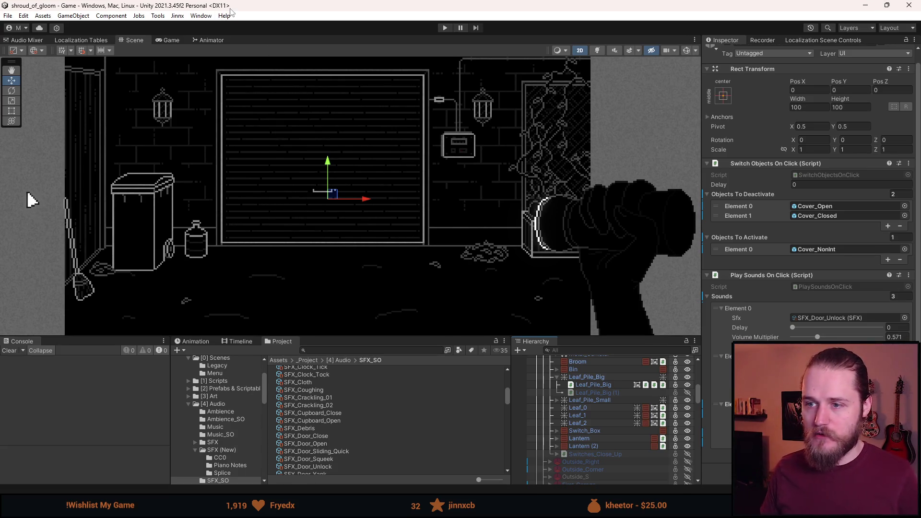
scroll(561, 439, down, 2)
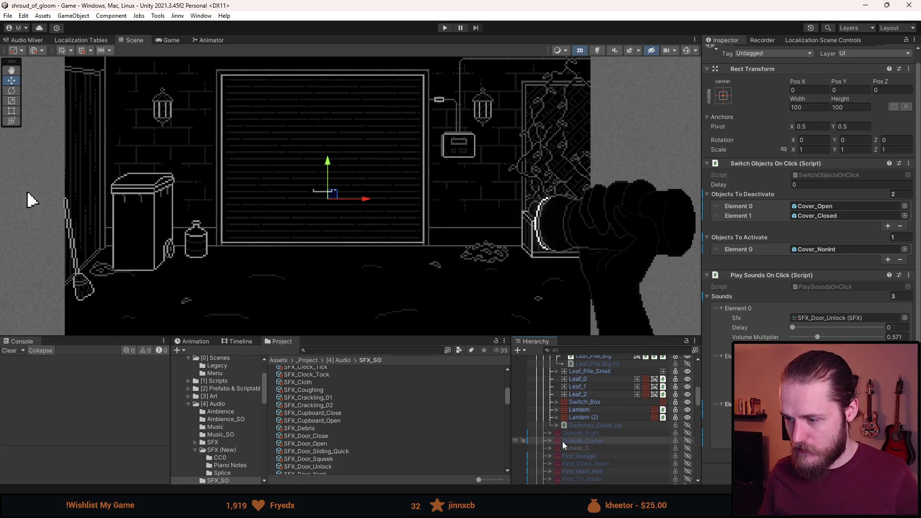
- Expand Outside_Right, Outside_Left and Cables_Unconnected, then remove a component from Interaction_Cable
click(550, 433)
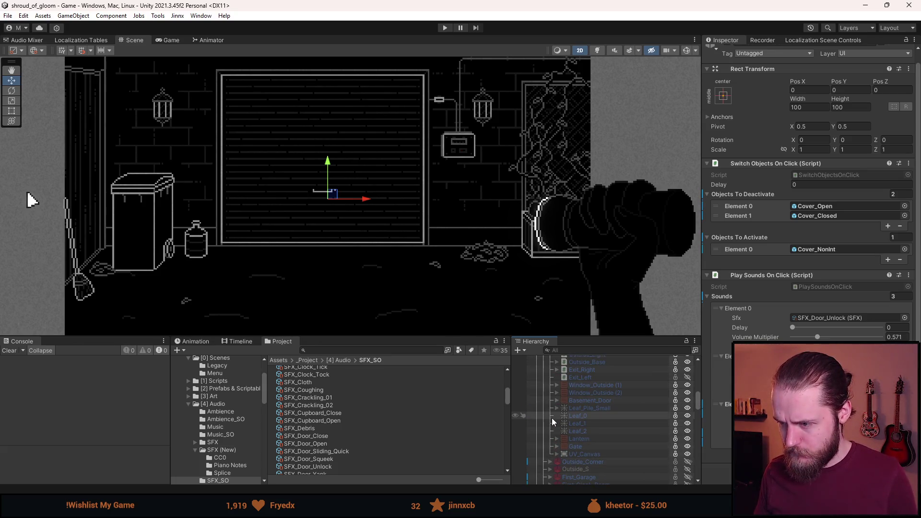
scroll(553, 431, up, 2)
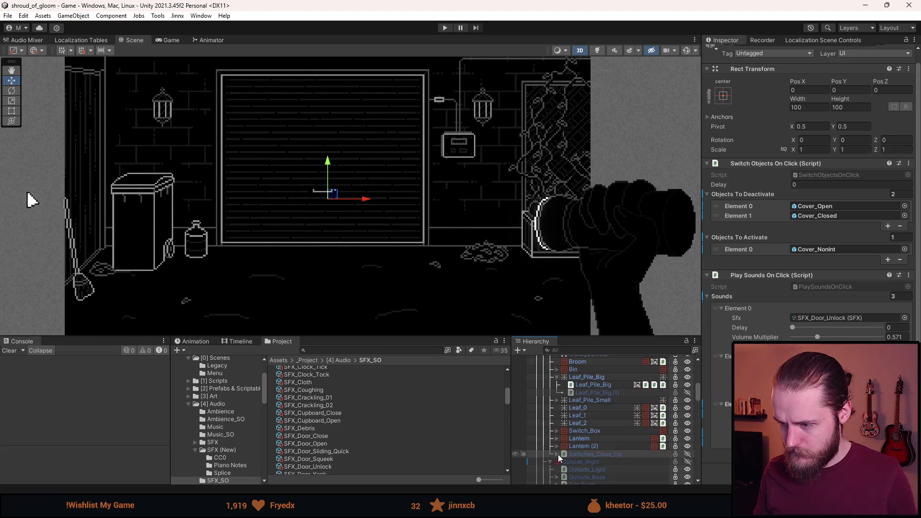
scroll(550, 461, up, 2)
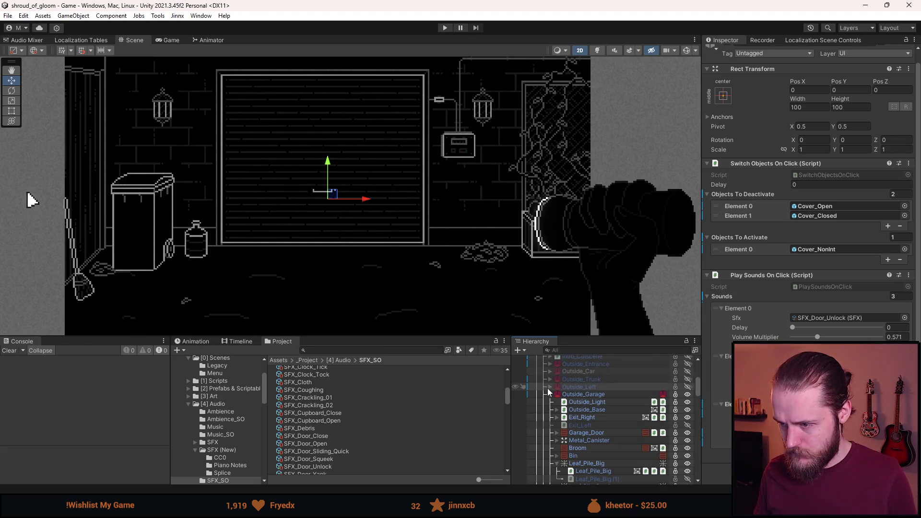
click(551, 387)
scroll(561, 407, down, 3)
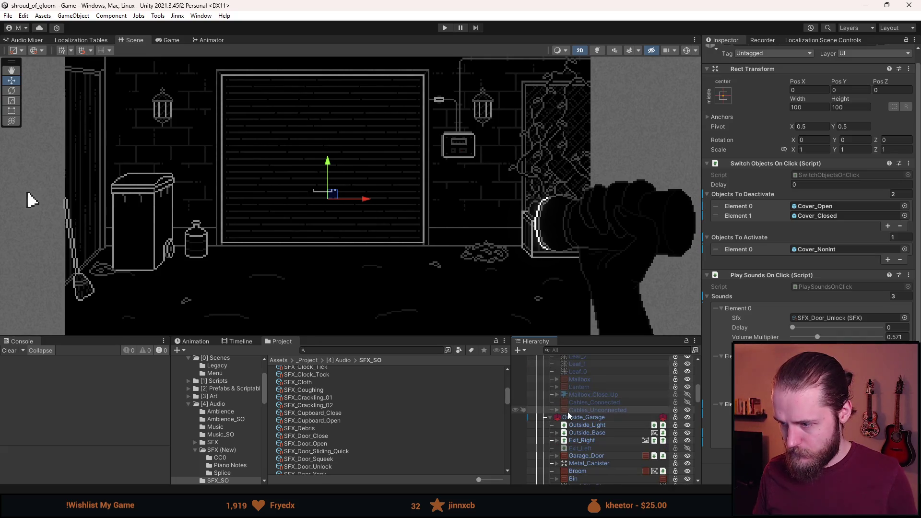
click(556, 411)
scroll(600, 406, down, 3)
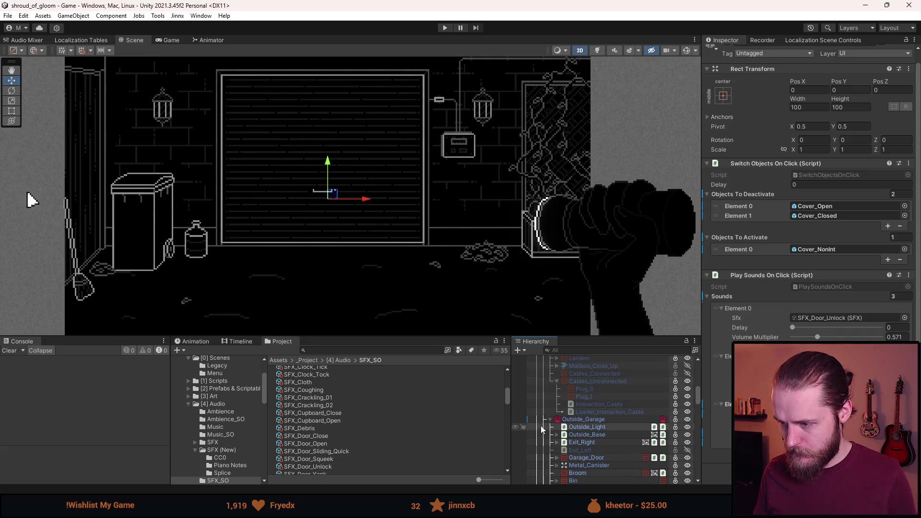
click(602, 404)
scroll(534, 437, down, 6)
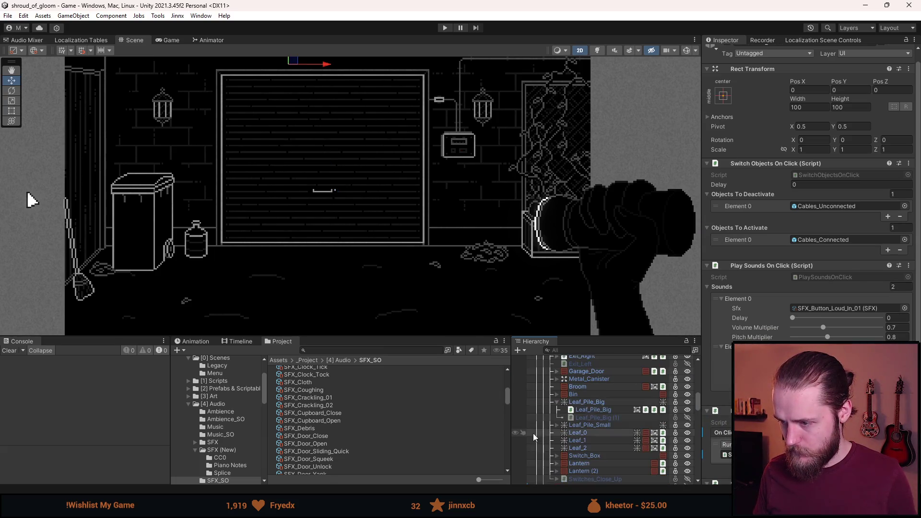
scroll(810, 240, down, 2)
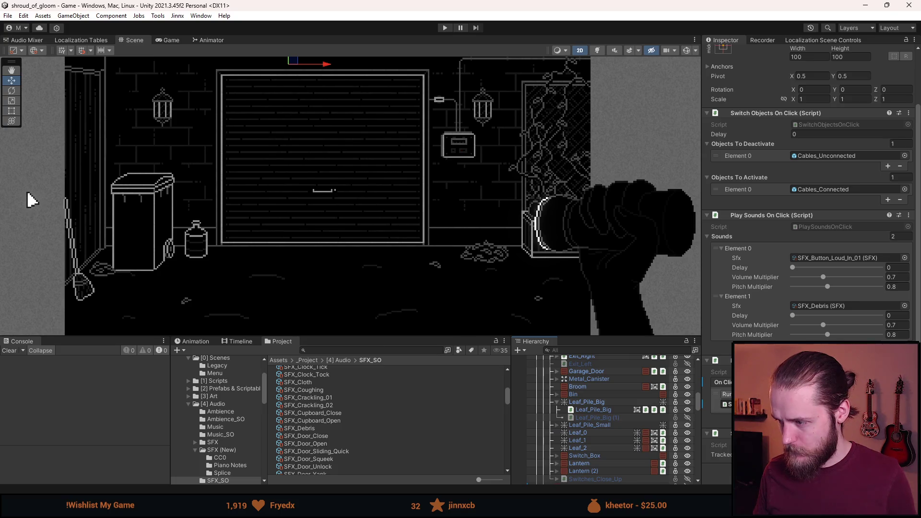
right_click(753, 215)
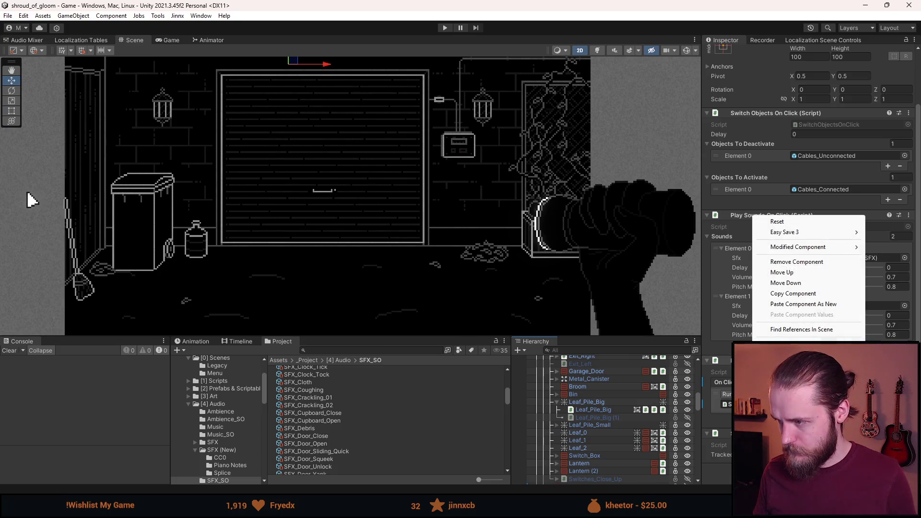
click(809, 263)
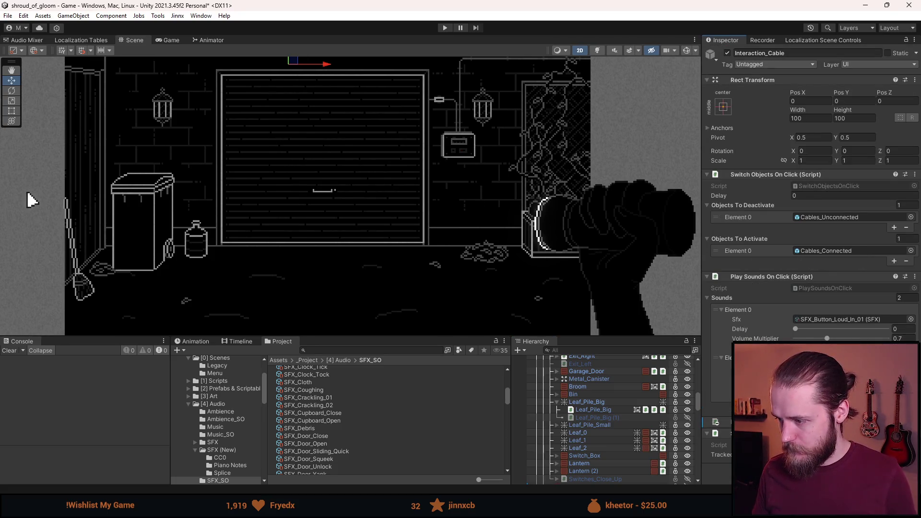
- Select and collapse Outside_Garage in the Hierarchy, then save the scene
scroll(574, 409, up, 3)
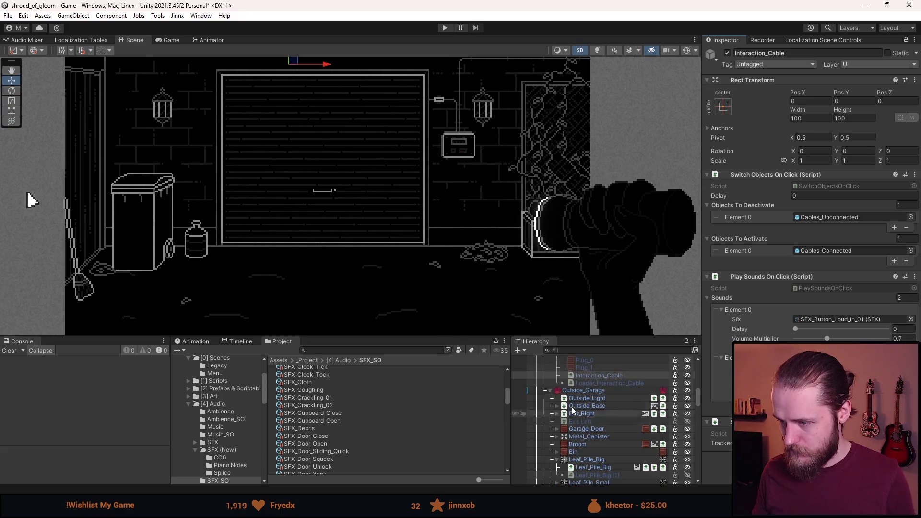
click(567, 390)
click(551, 391)
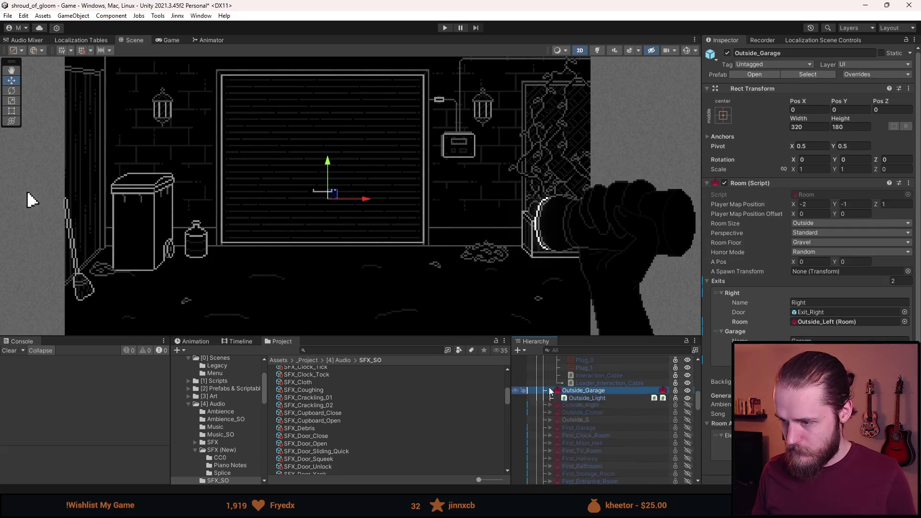
key(ctrl+s)
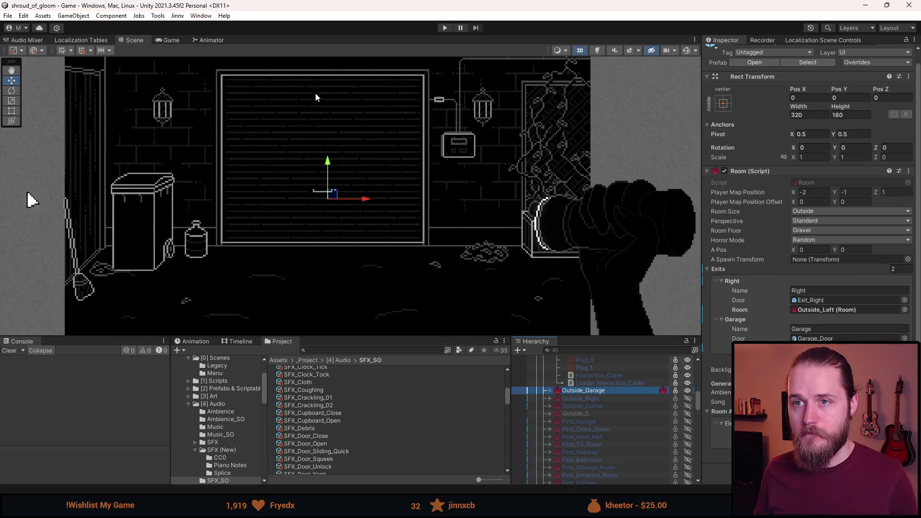
- Enter Play mode, quit to the main menu and load the first save slot
click(446, 28)
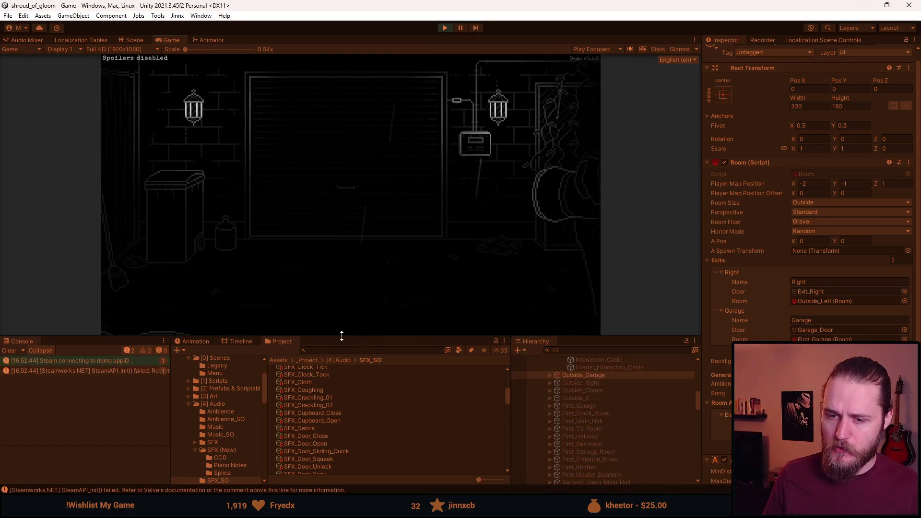
key(Escape)
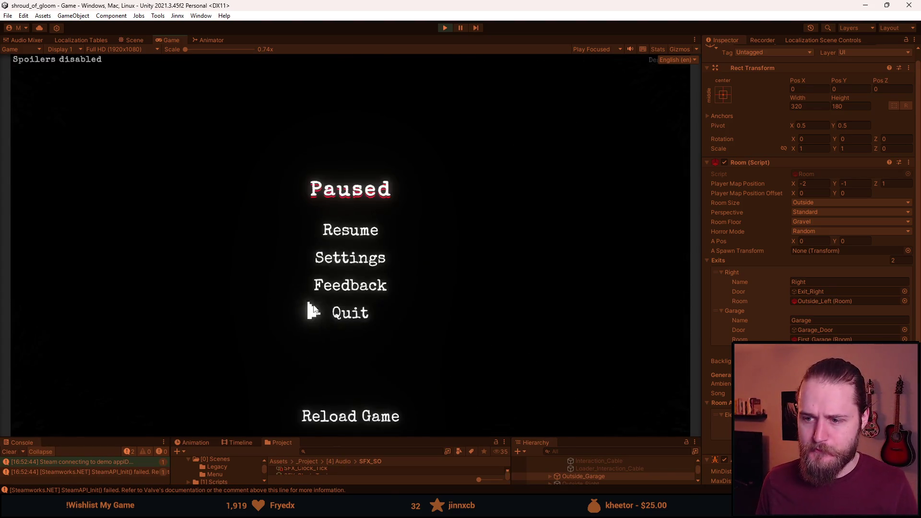
click(345, 311)
click(351, 287)
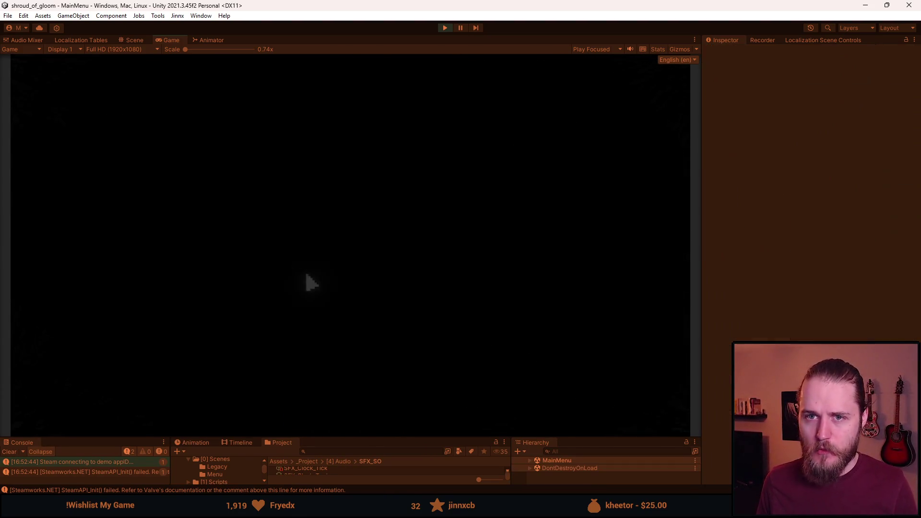
click(164, 245)
click(275, 238)
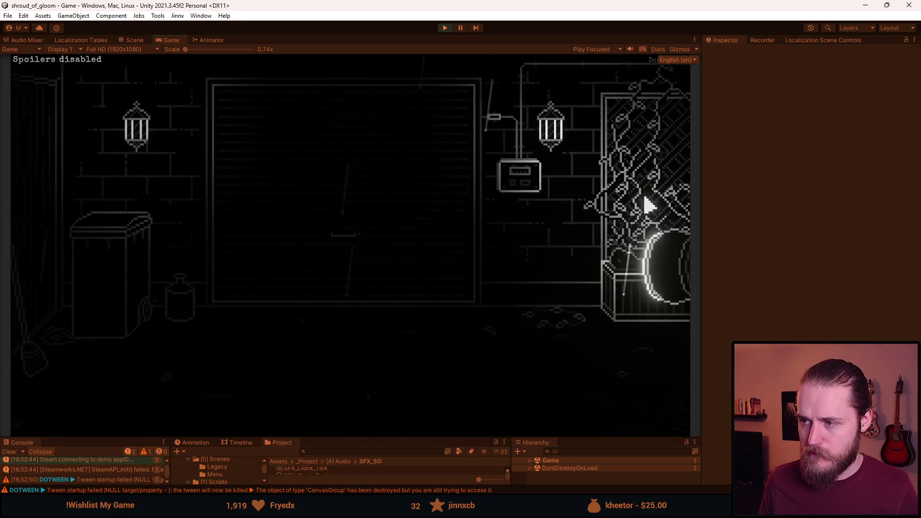
- Walk to the garage switch box, check the _lightsParent console error, and stop Play mode
click(643, 206)
click(71, 283)
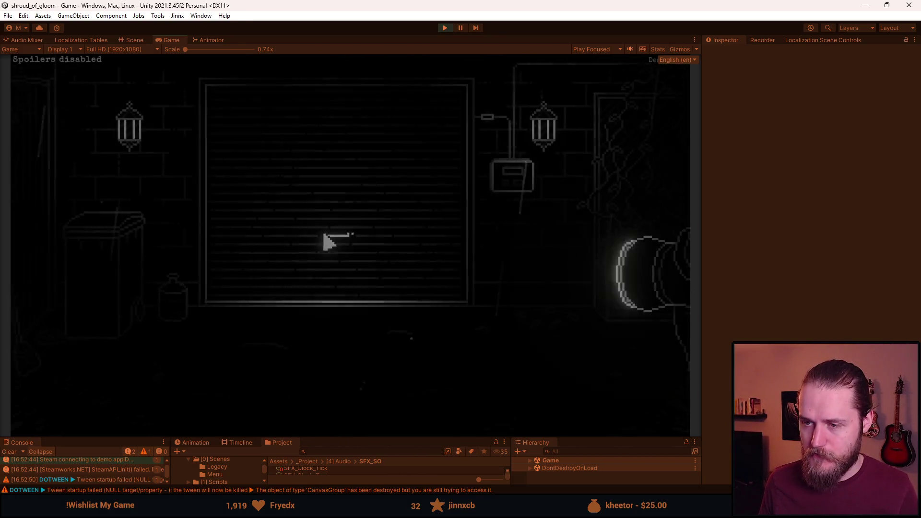
click(520, 175)
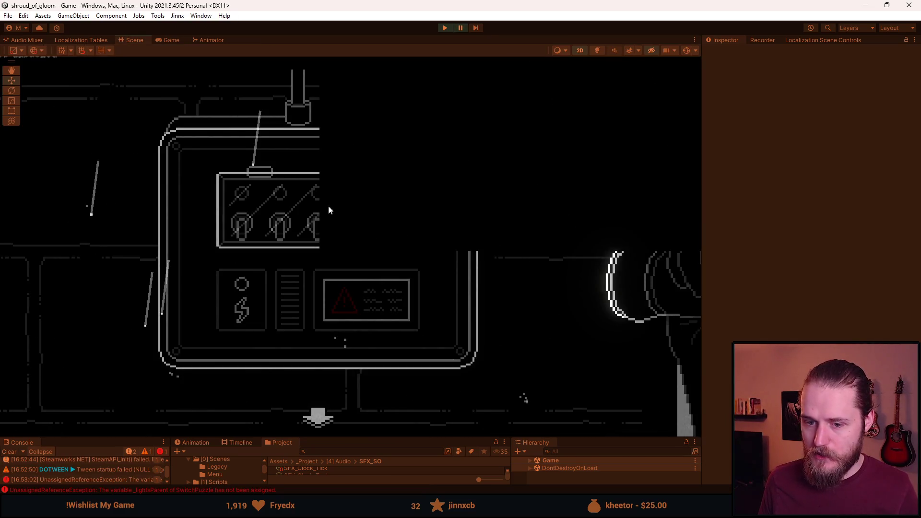
drag(161, 436, 139, 366)
click(120, 420)
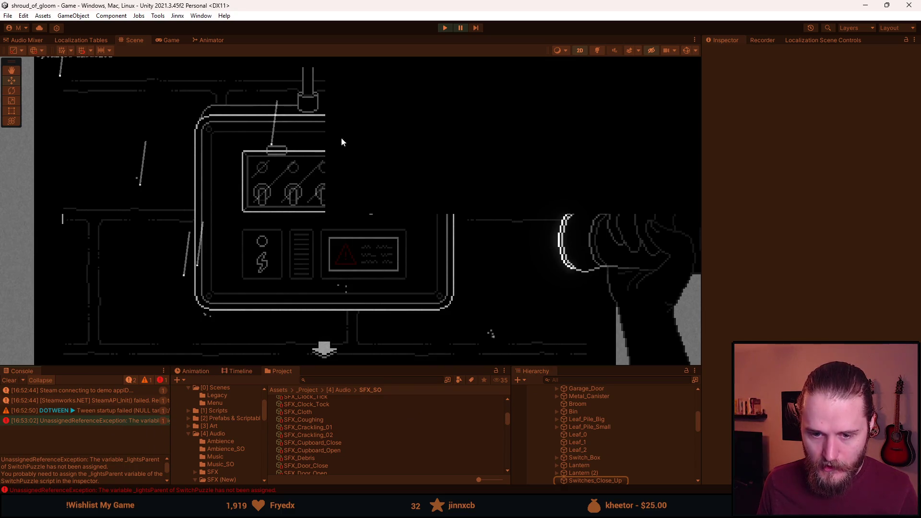
click(444, 27)
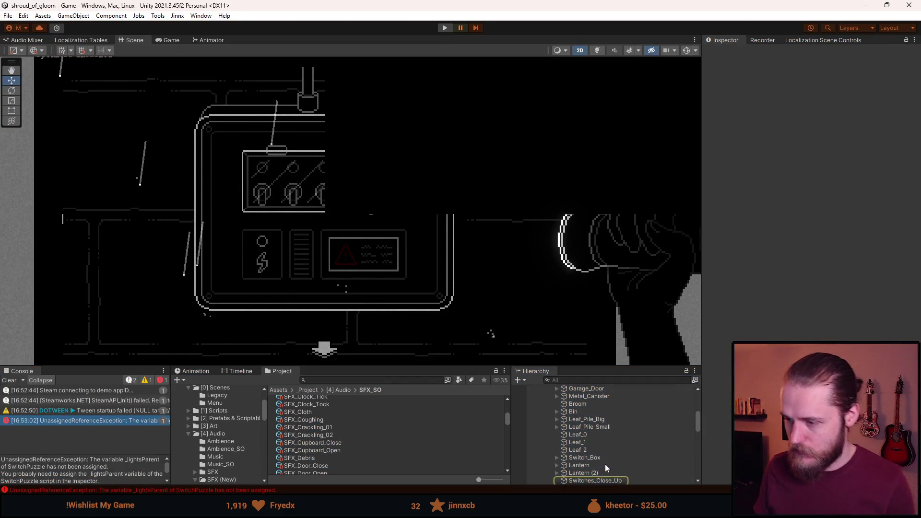
click(594, 438)
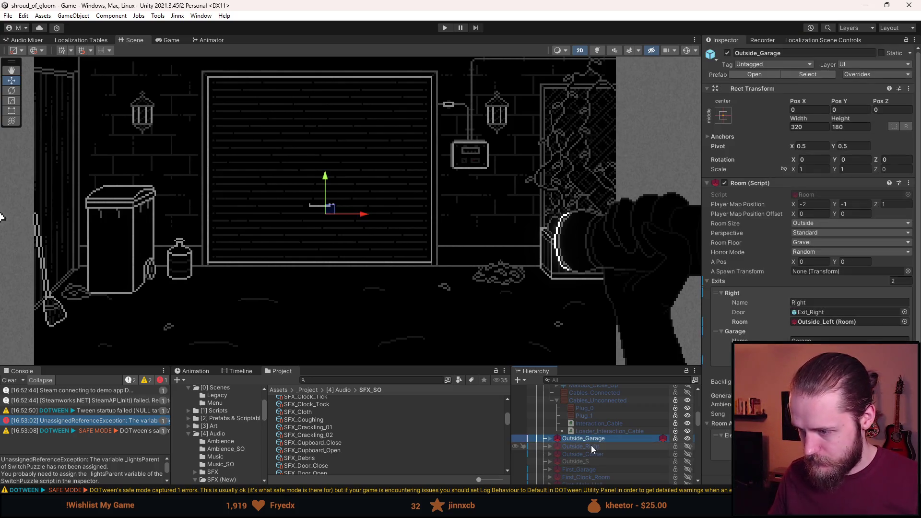
- Select Switches_Close_Up under Outside_Garage and expand its Covers group
click(550, 438)
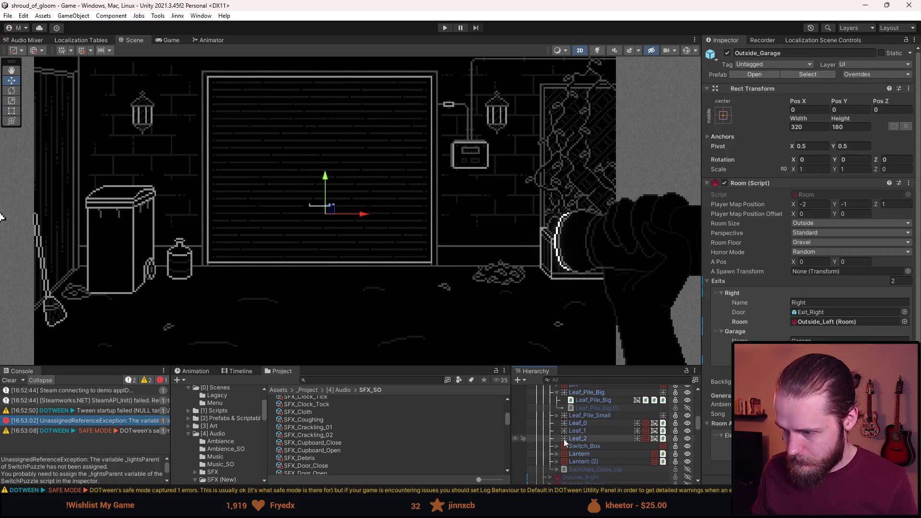
click(597, 470)
scroll(609, 448, down, 2)
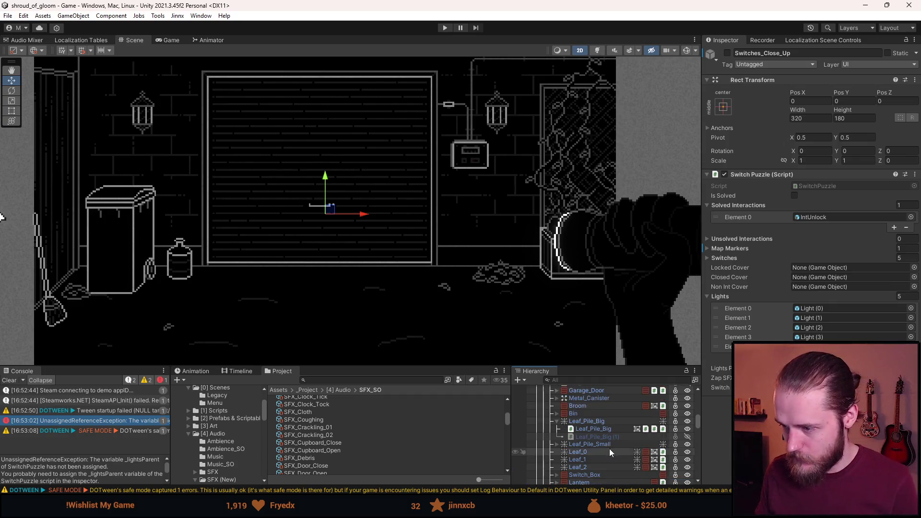
click(557, 440)
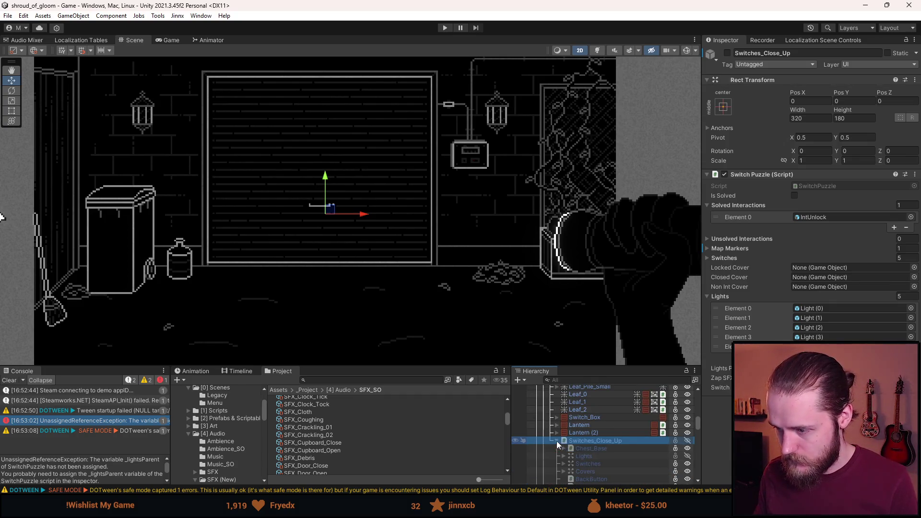
scroll(571, 445, down, 2)
click(564, 442)
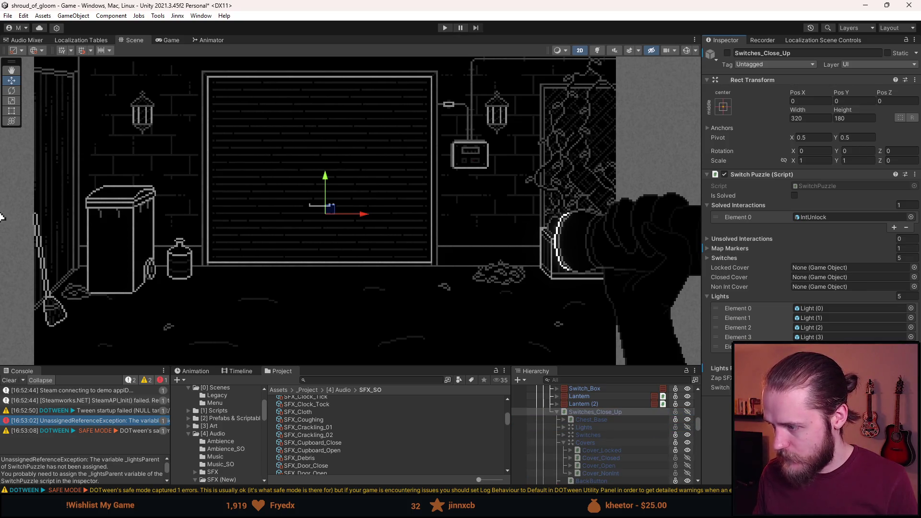
- Assign Cover_Locked, Cover_Closed and Cover_NonInt to the cover fields, save the scene, clear the Console
mouse_move(624, 453)
mouse_down()
mouse_move(803, 297)
mouse_move(813, 266)
mouse_up()
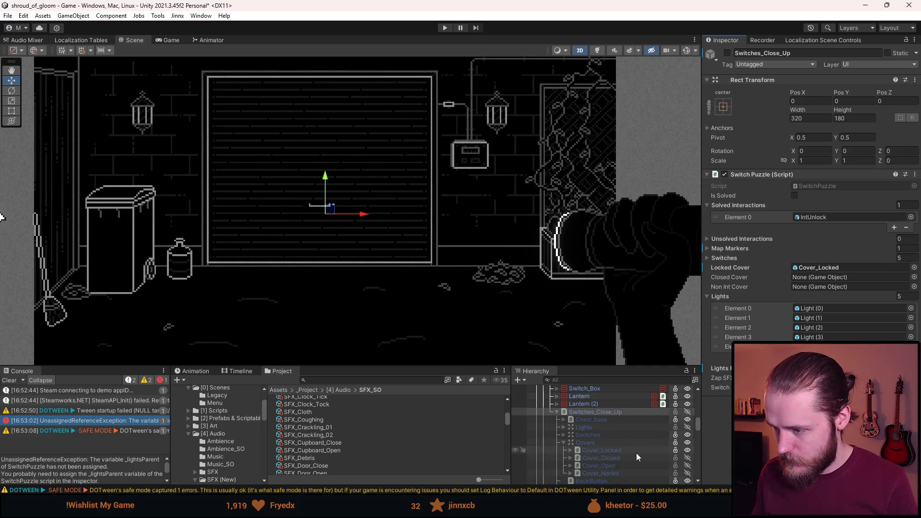
mouse_move(627, 456)
mouse_down()
mouse_move(804, 298)
mouse_move(813, 278)
mouse_up()
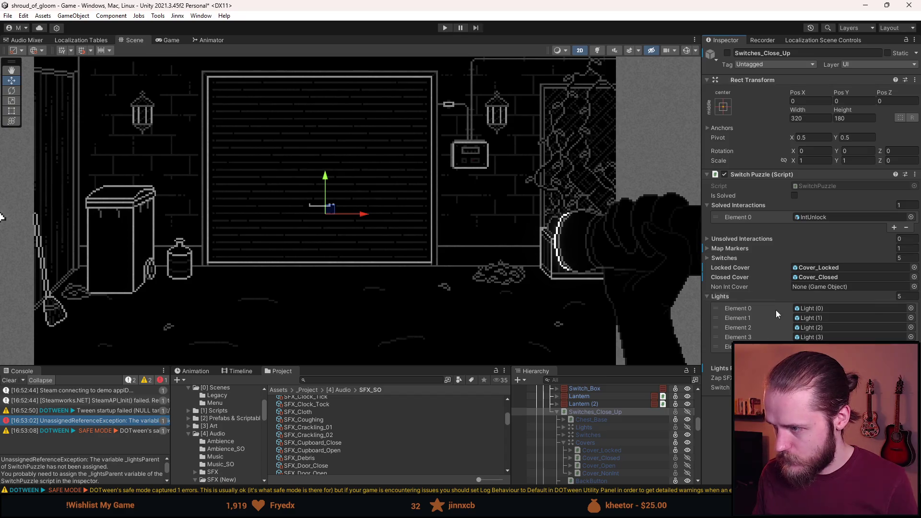
drag(617, 474, 816, 286)
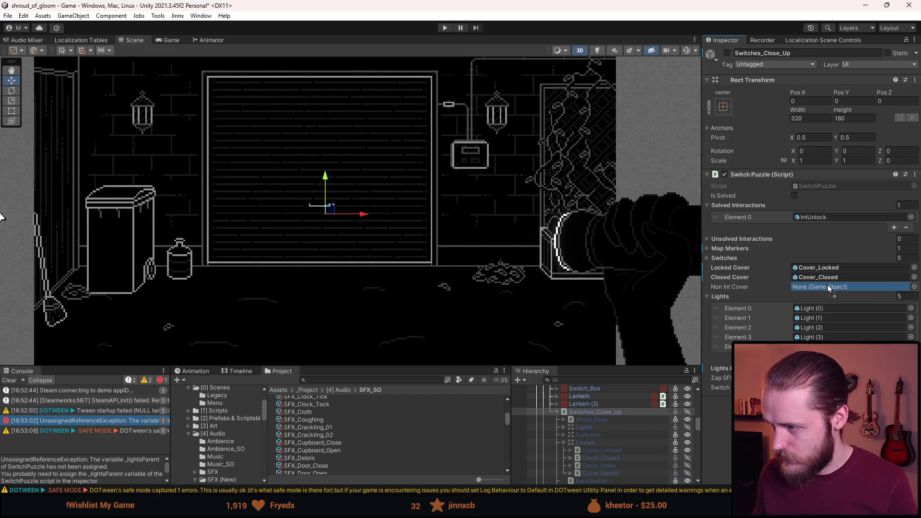
key(ctrl+s)
click(8, 381)
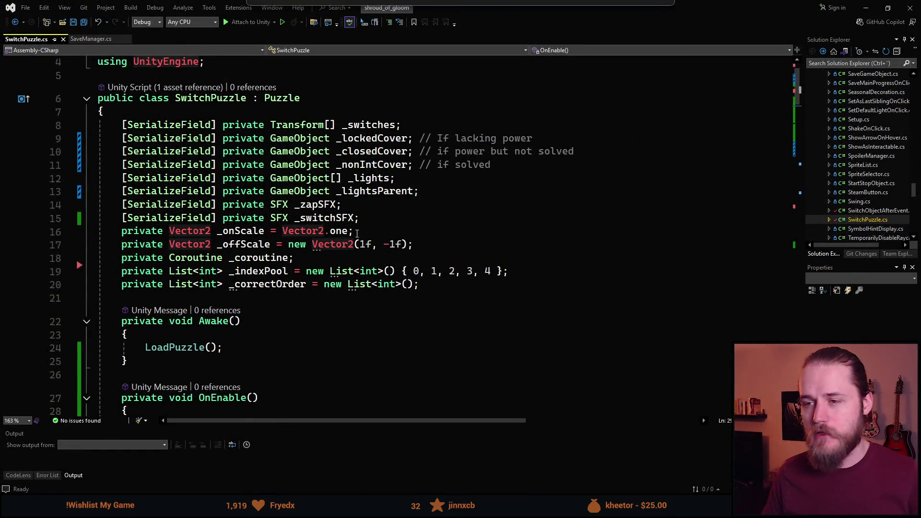
scroll(349, 187, down, 6)
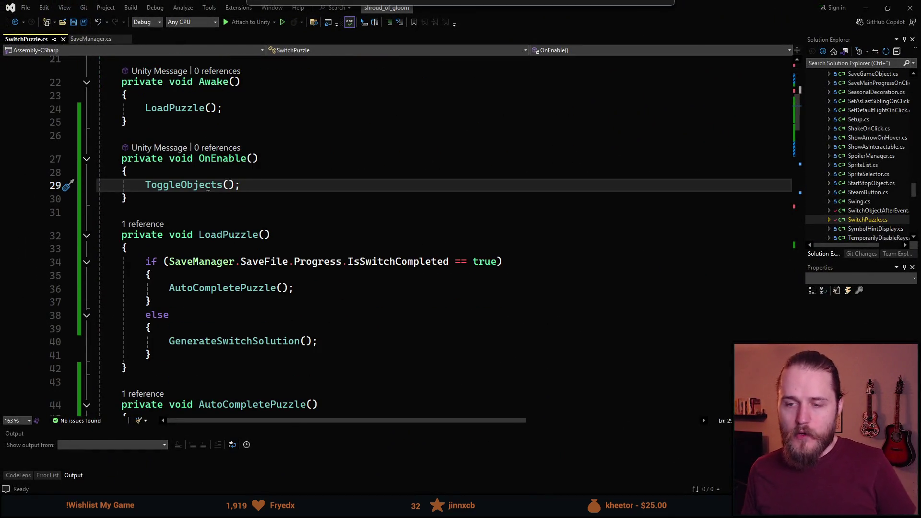
scroll(273, 349, down, 6)
scroll(272, 349, up, 7)
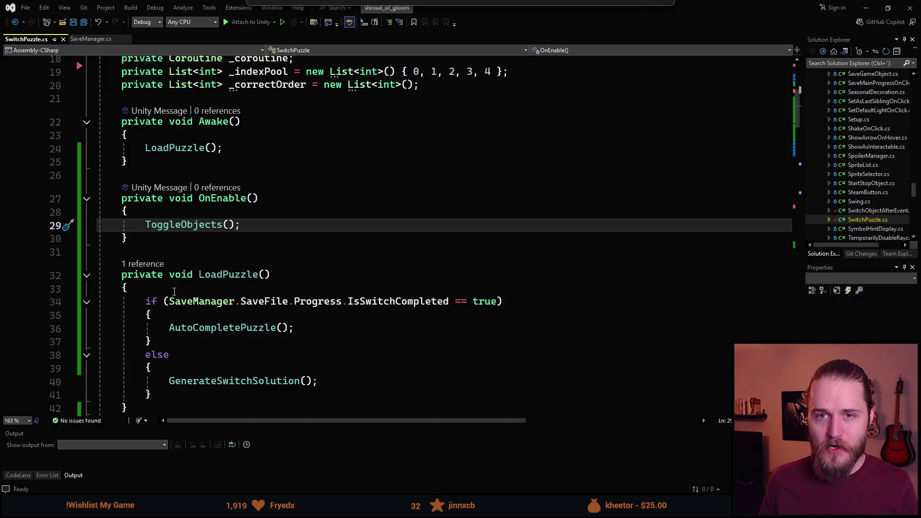
click(229, 196)
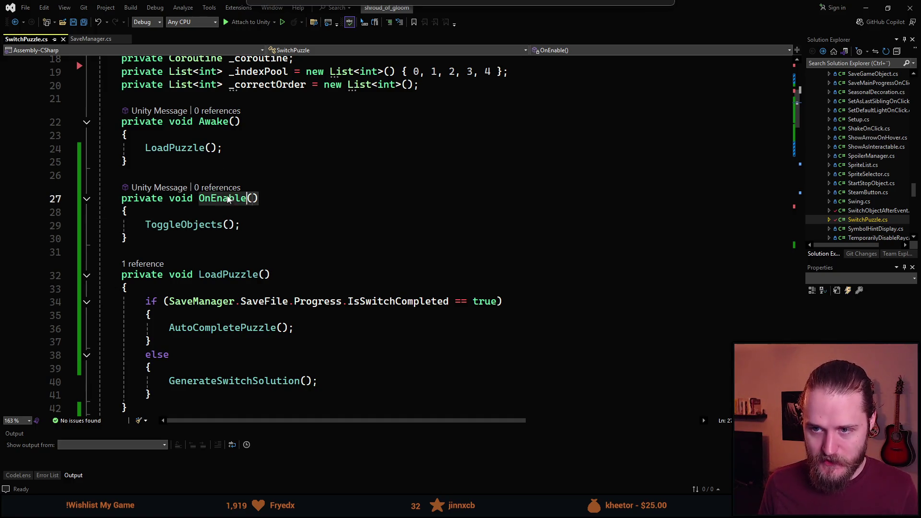
click(176, 224)
double_click(176, 224)
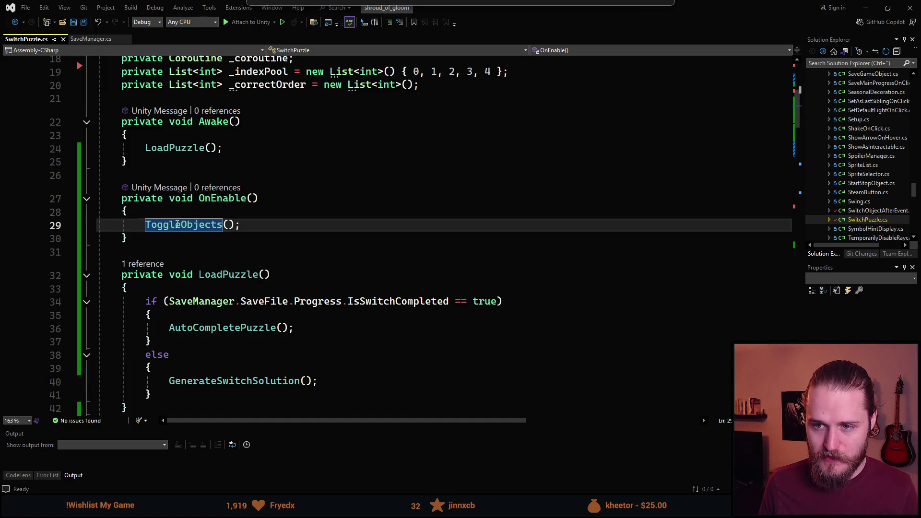
scroll(177, 224, up, 4)
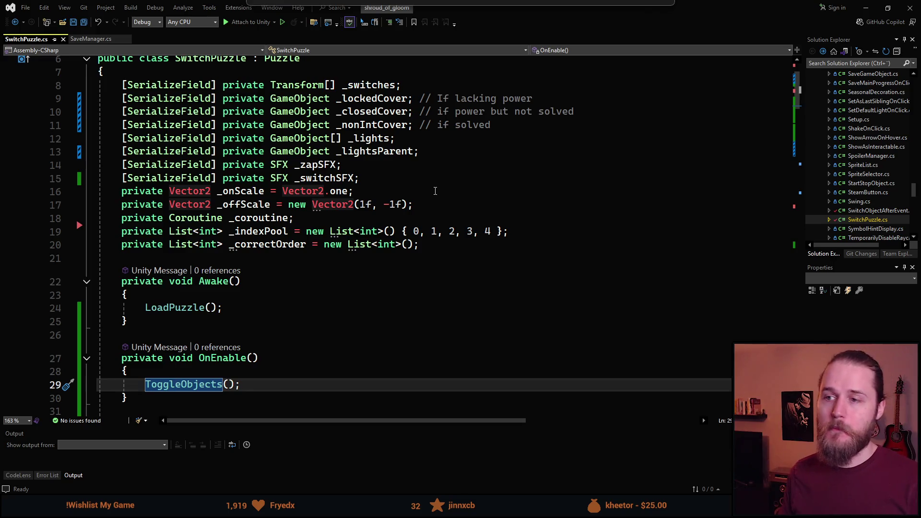
click(503, 125)
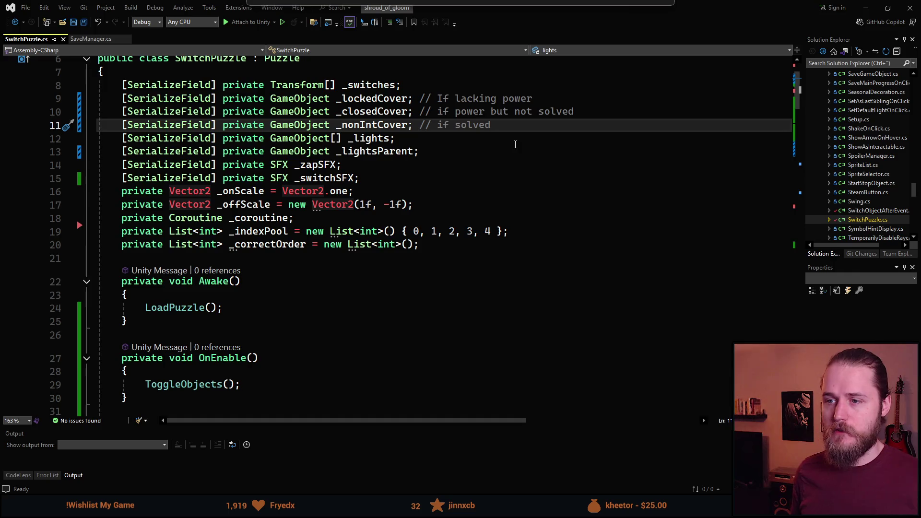
- Add a serialized GameObject _openCover field below _lockedCover and save the script
key(Return)
text(sfpd)
key(Tab)
text(Ga)
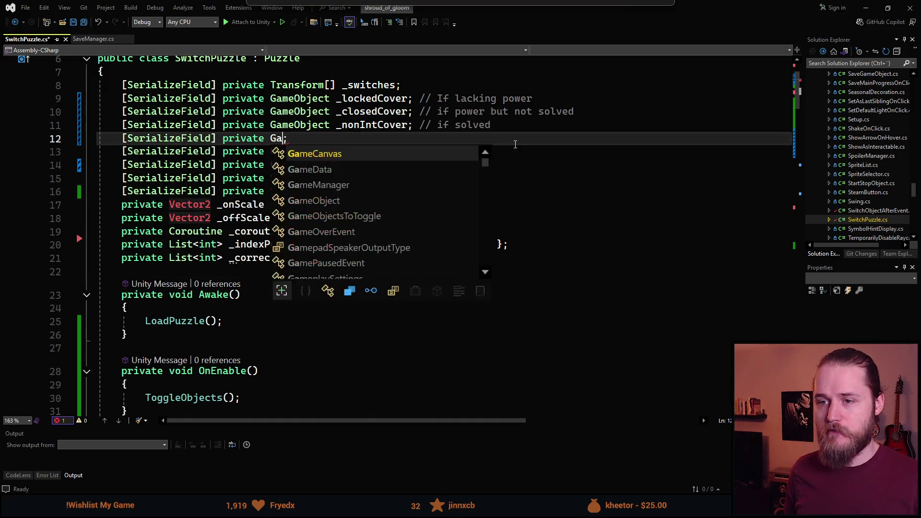
text(meObject _openCover)
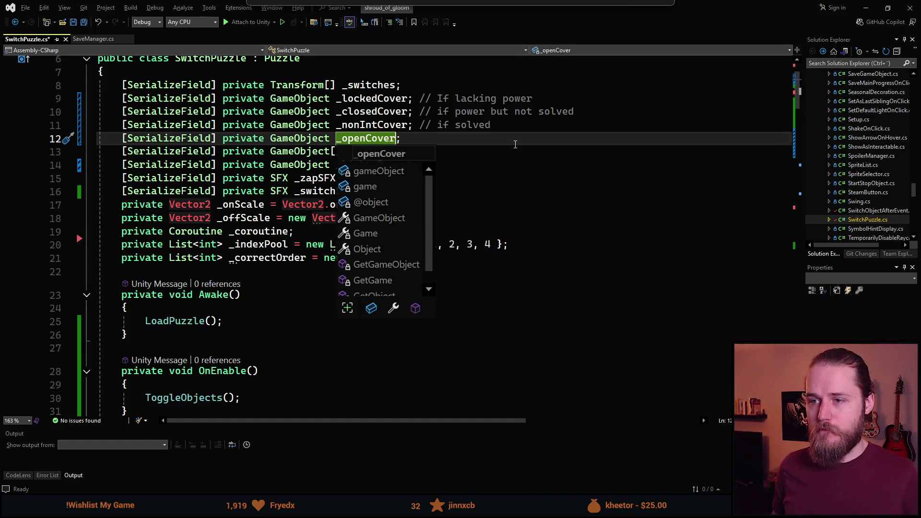
key(alt+Up)
key(alt+Up)
key(ctrl+s)
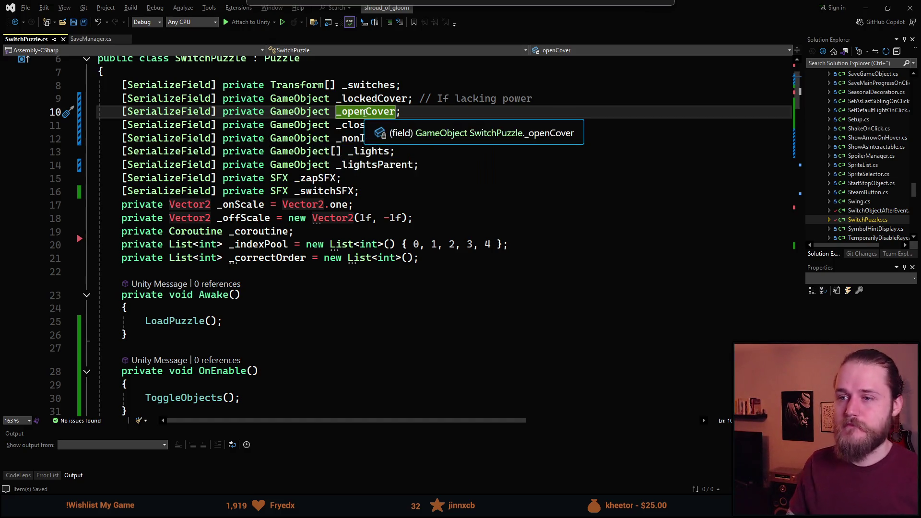
- Delete the _openCover field declaration line
key(Home)
key(shift+End)
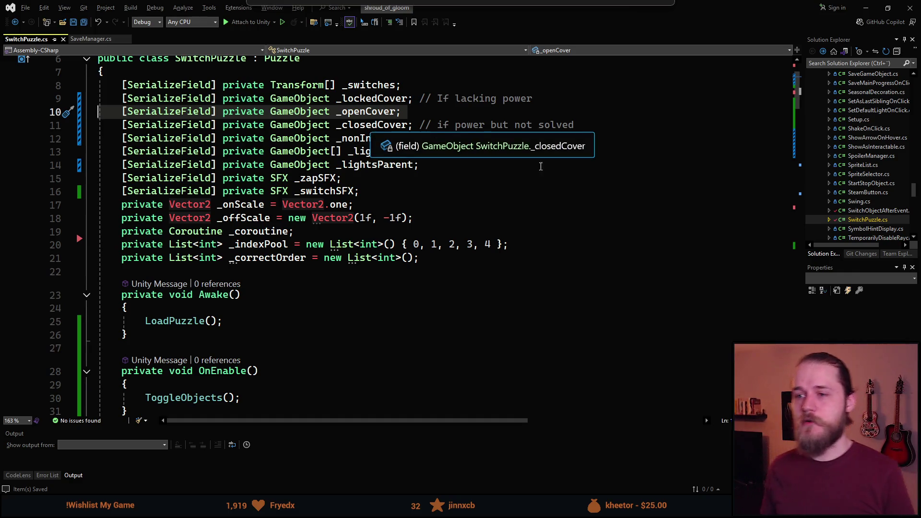
scroll(473, 307, down, 9)
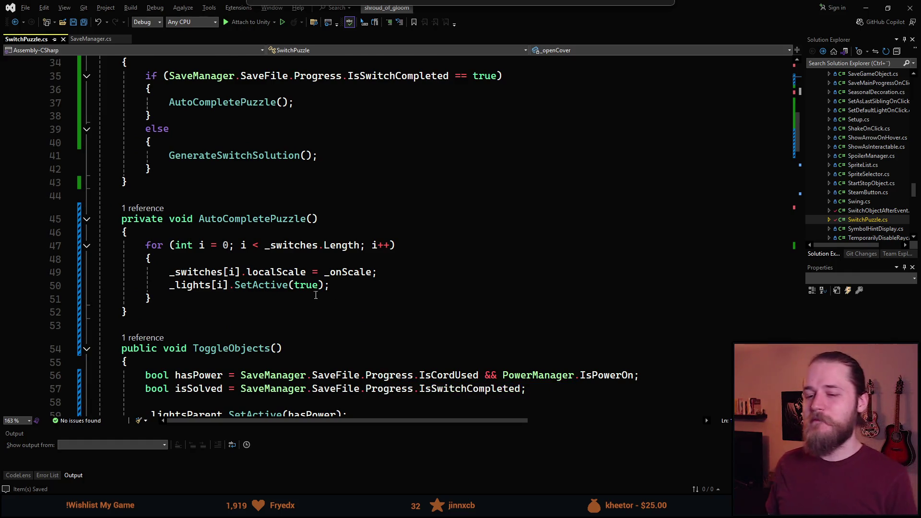
scroll(287, 297, up, 11)
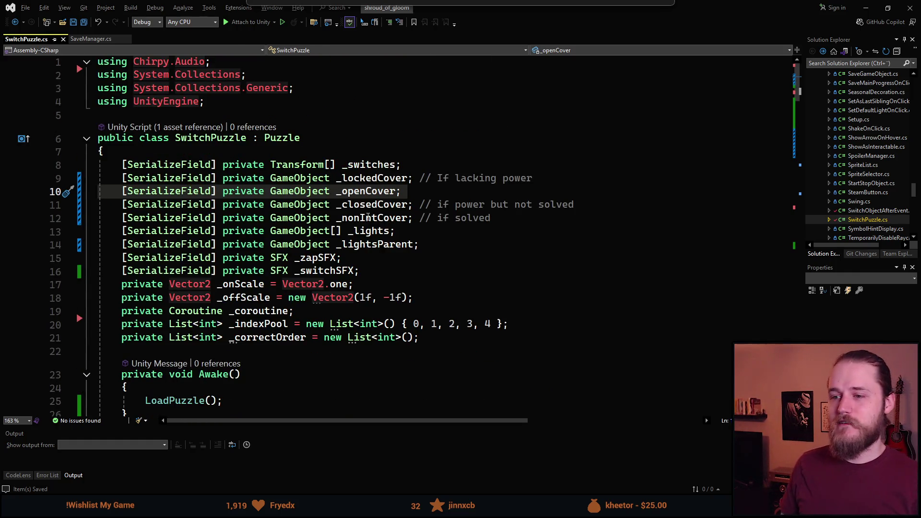
double_click(369, 195)
drag(401, 192, 99, 179)
key(shift+End)
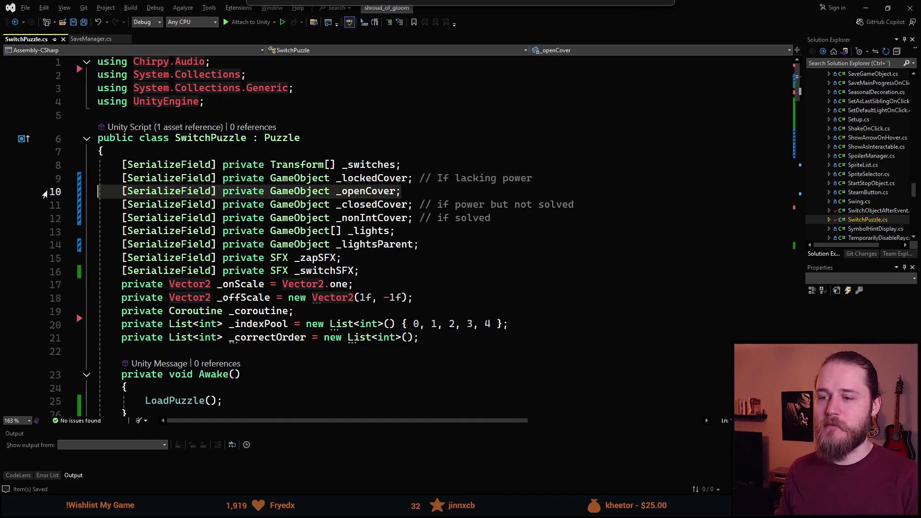
key(Delete)
- Rename the _closedCover field to _interactableCover, keeping its comment on the same line
double_click(363, 190)
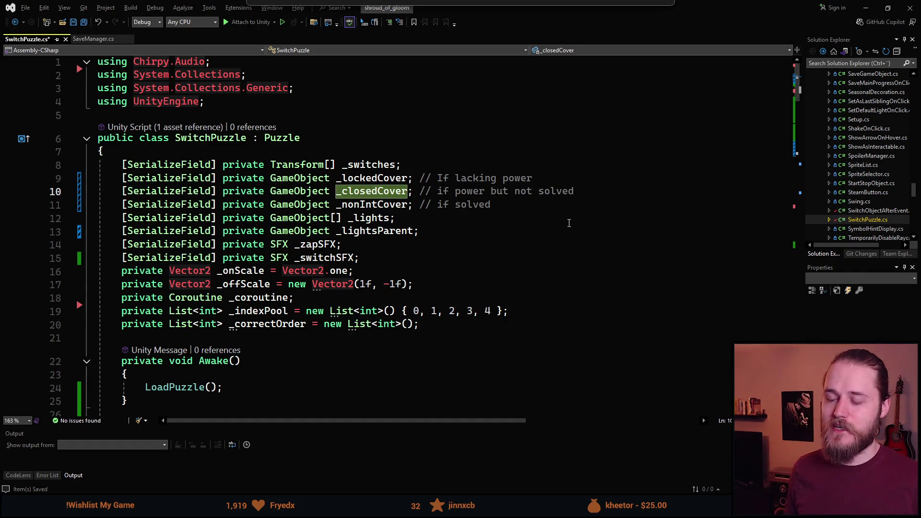
text(_)
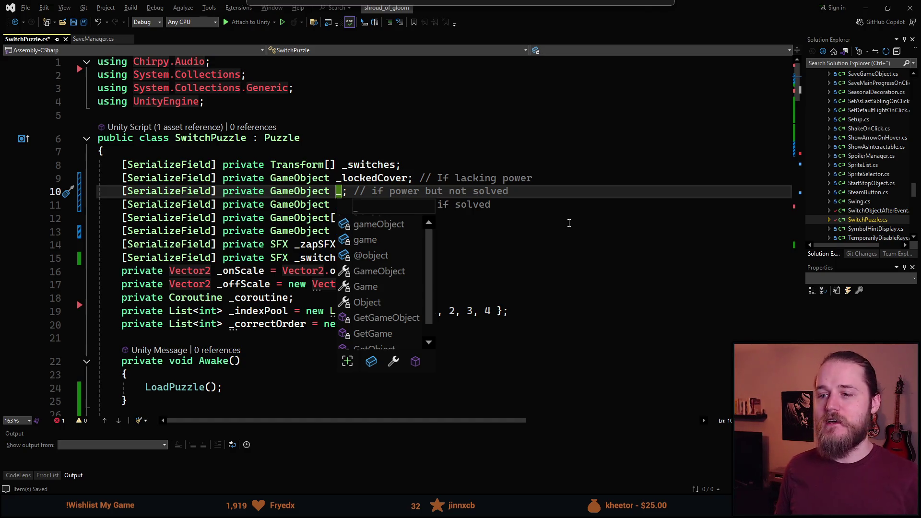
text(interactableCove)
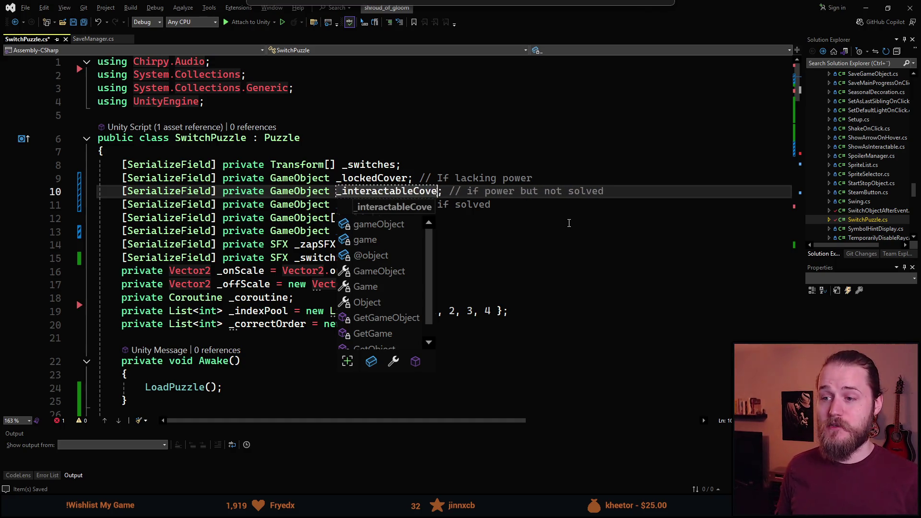
text(r)
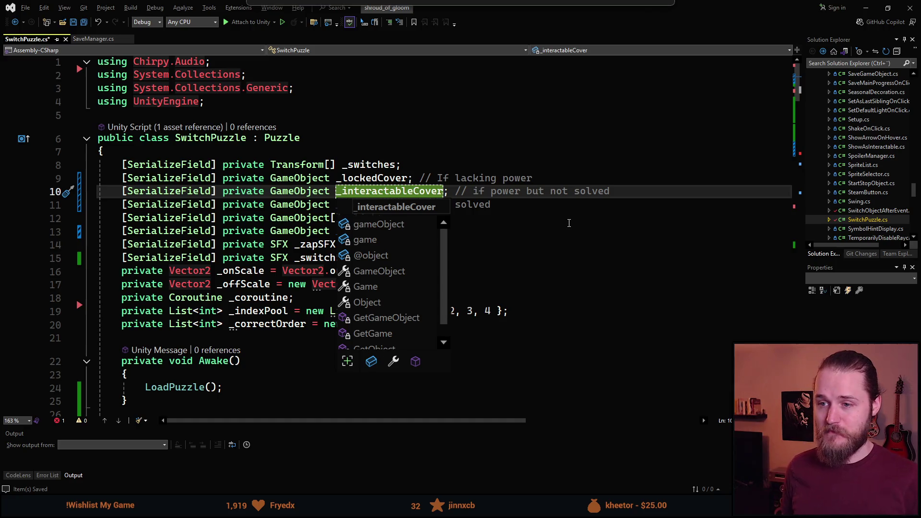
key(Return)
key(BackSpace)
key(BackSpace)
key(BackSpace)
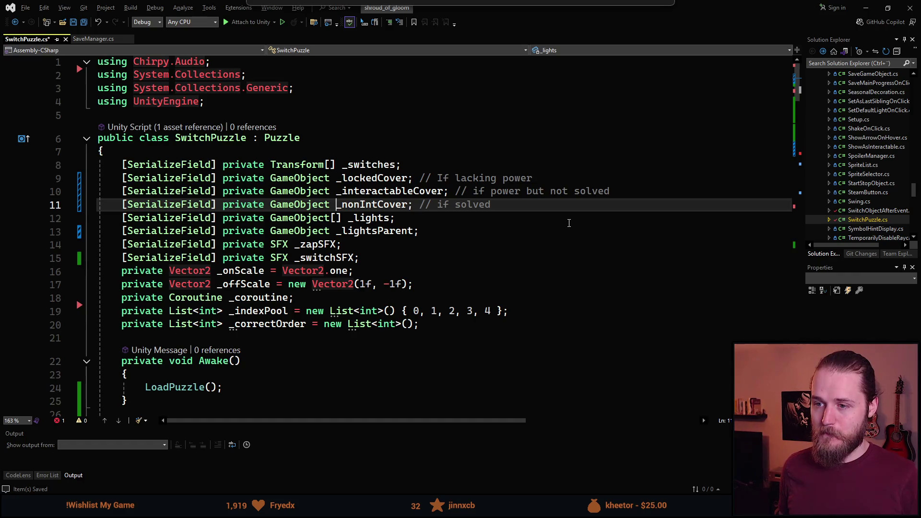
- Rename _nonIntCover to _nonInteractableCover everywhere and save the script
key(ctrl+r)
key(ctrl+r)
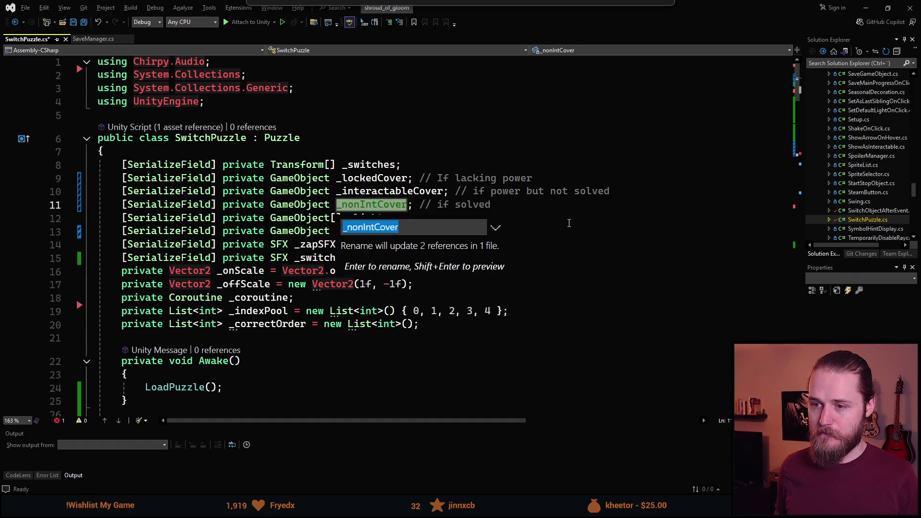
text(eractable)
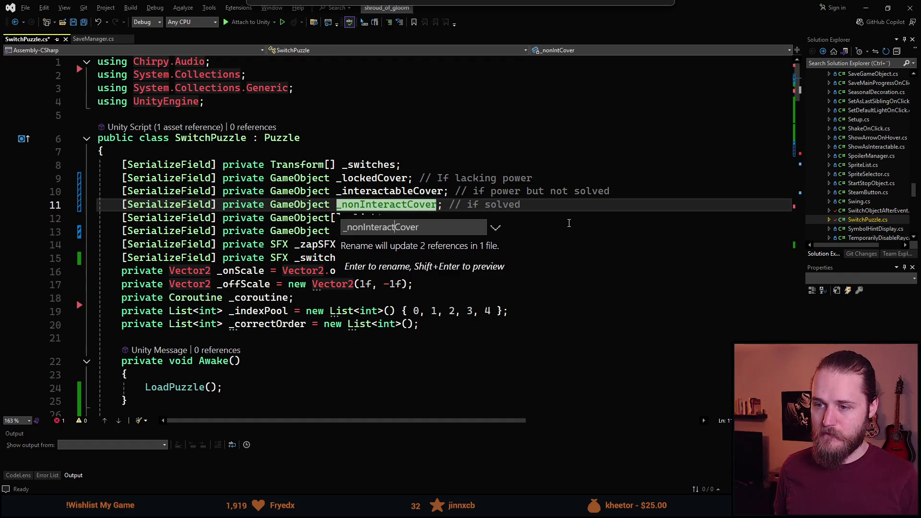
key(Return)
key(ctrl+s)
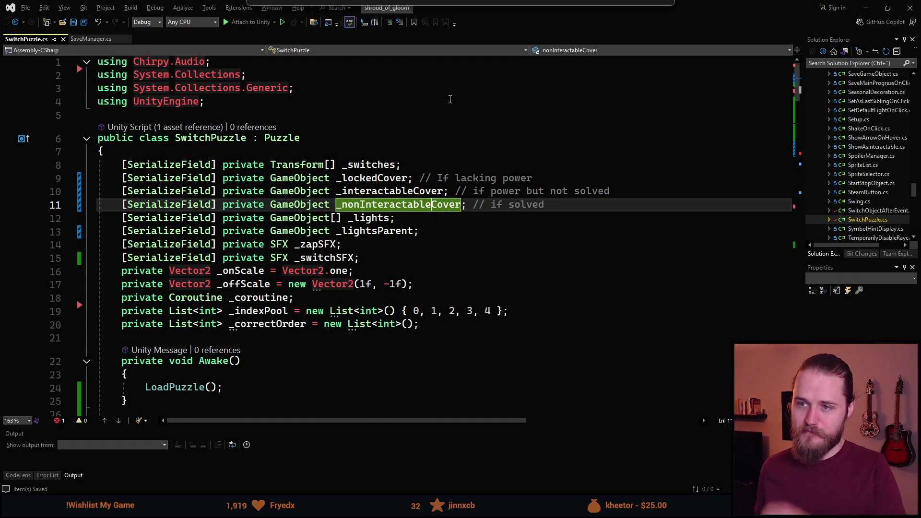
scroll(413, 225, down, 15)
- Replace ToggleObjects' broken _closedCover reference with _interactableCover, save, and return to Unity
scroll(314, 278, down, 4)
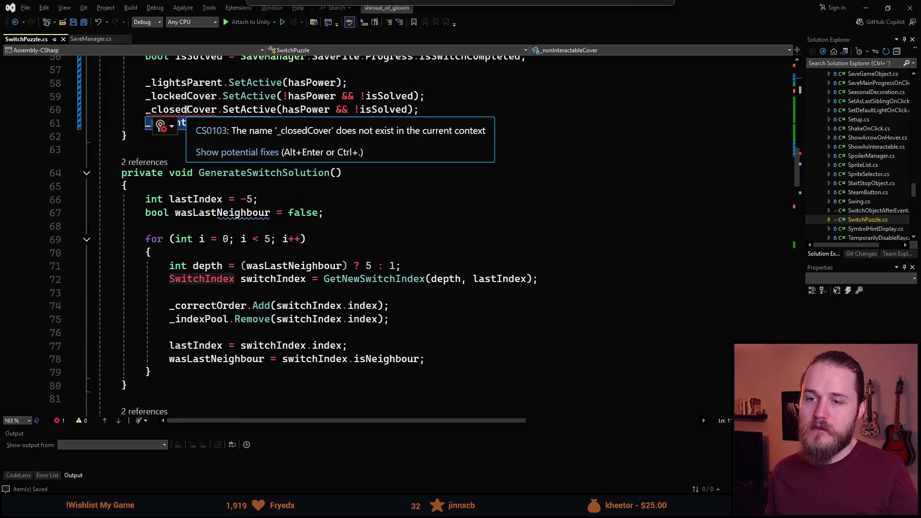
double_click(186, 109)
key(BackSpace)
text(_inter)
key(Tab)
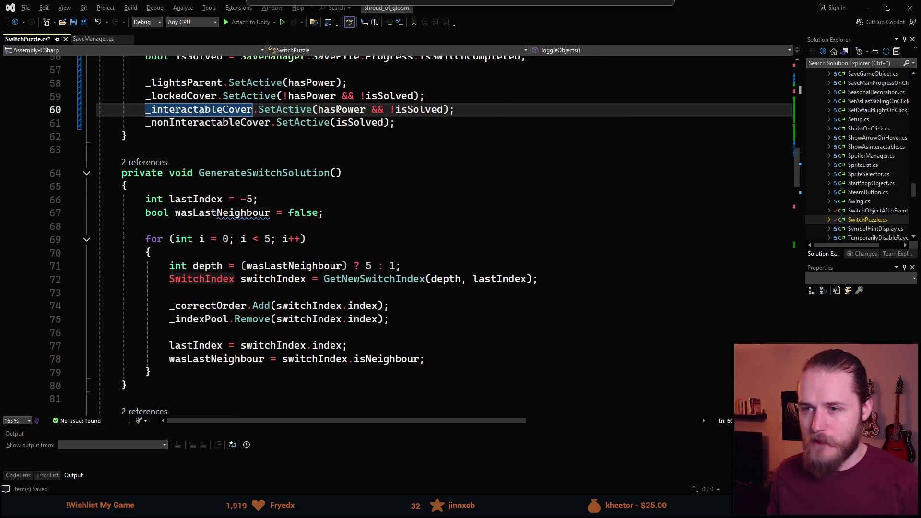
key(ctrl+s)
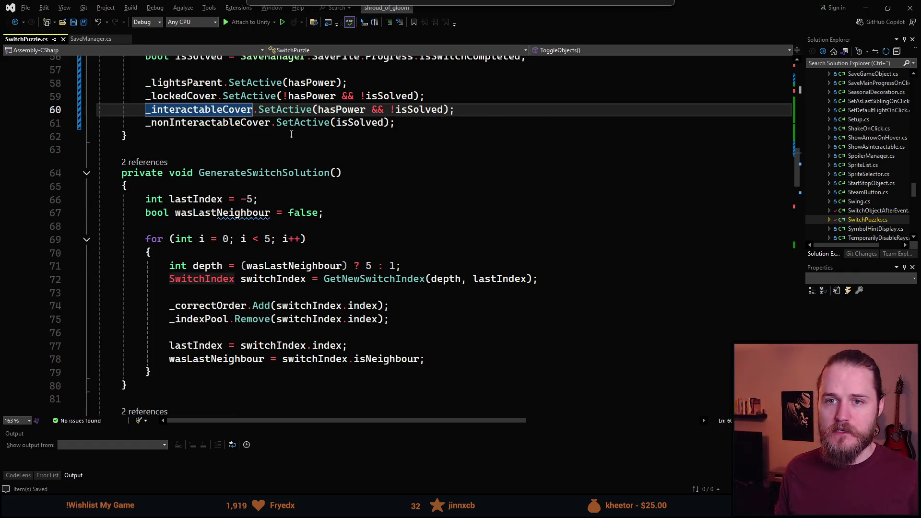
key(alt+Tab)
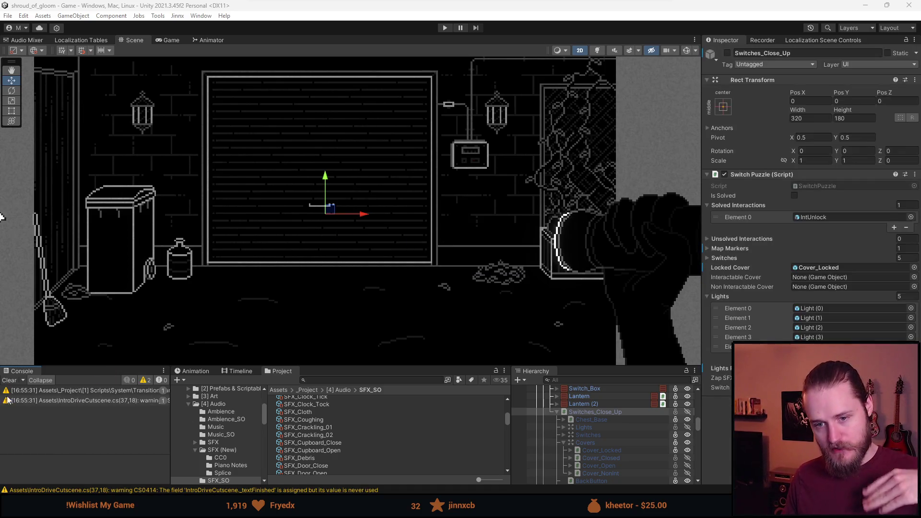
- Clear the Console and activate the Switches_Close_Up object
click(8, 380)
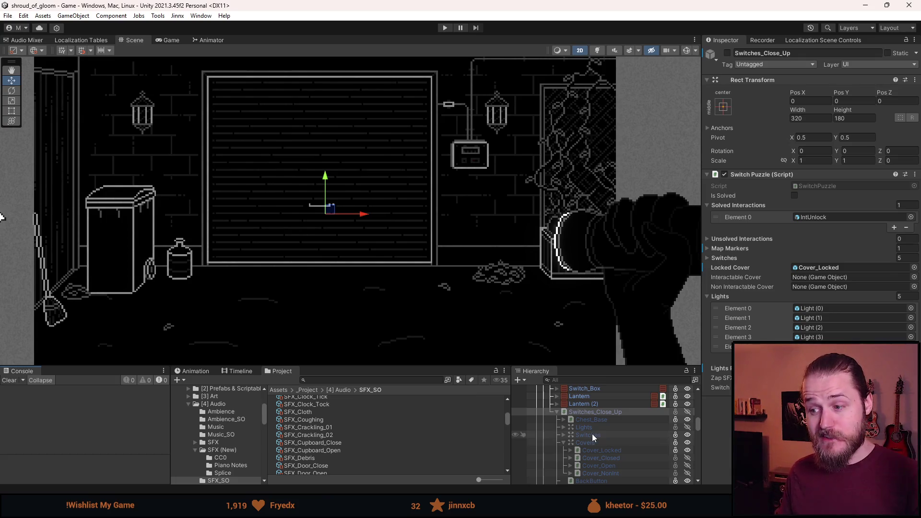
click(606, 412)
key(alt+shift+a)
scroll(606, 413, down, 3)
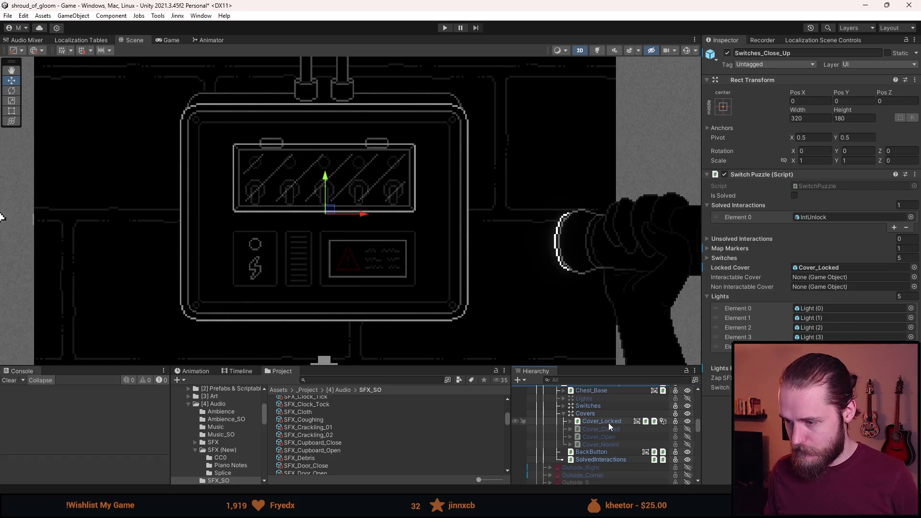
scroll(608, 422, up, 3)
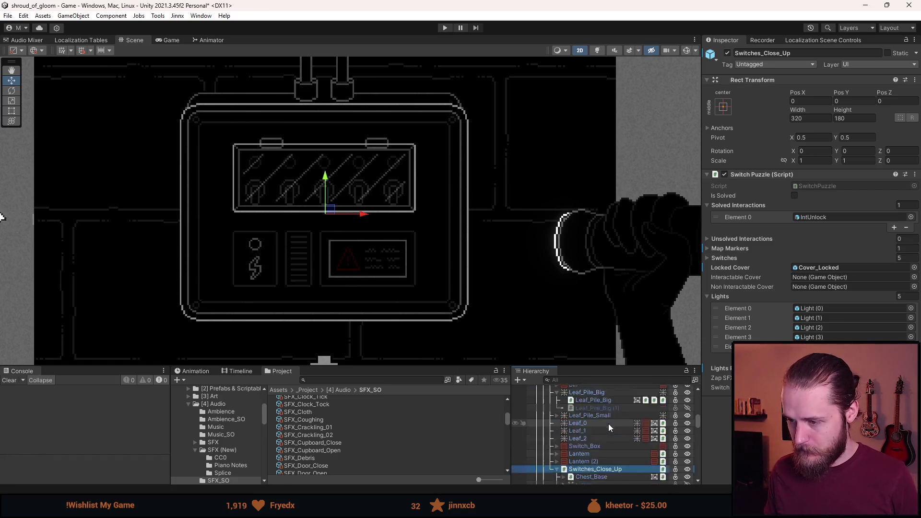
scroll(609, 424, up, 3)
- Apply all overrides to the Outside_Garage prefab and open it in Prefab Mode
click(615, 467)
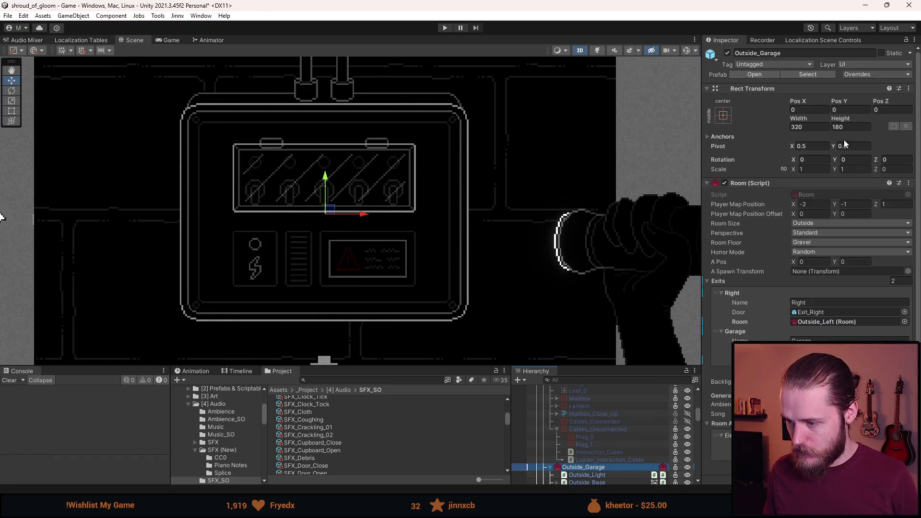
click(883, 76)
click(889, 219)
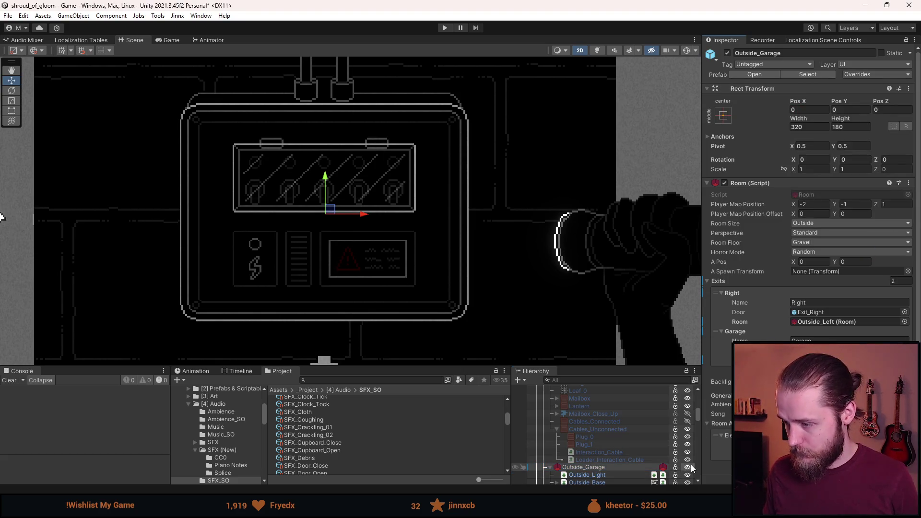
click(662, 467)
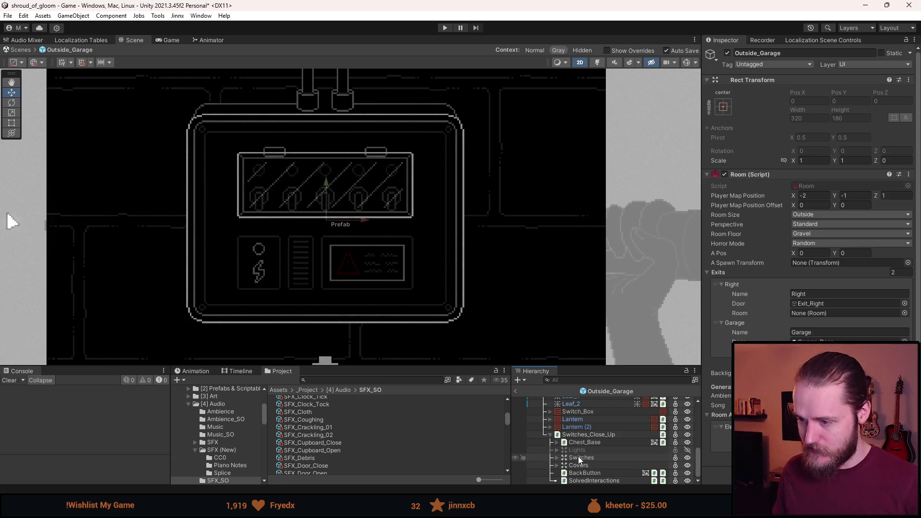
- Group Cover_Closed and Cover_Open under a new parent named Cover_Interactable
click(562, 465)
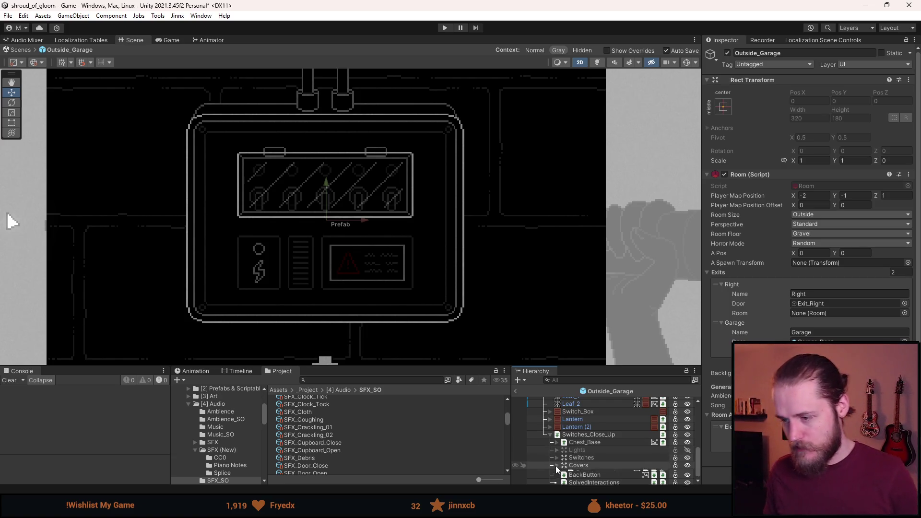
scroll(571, 457, down, 2)
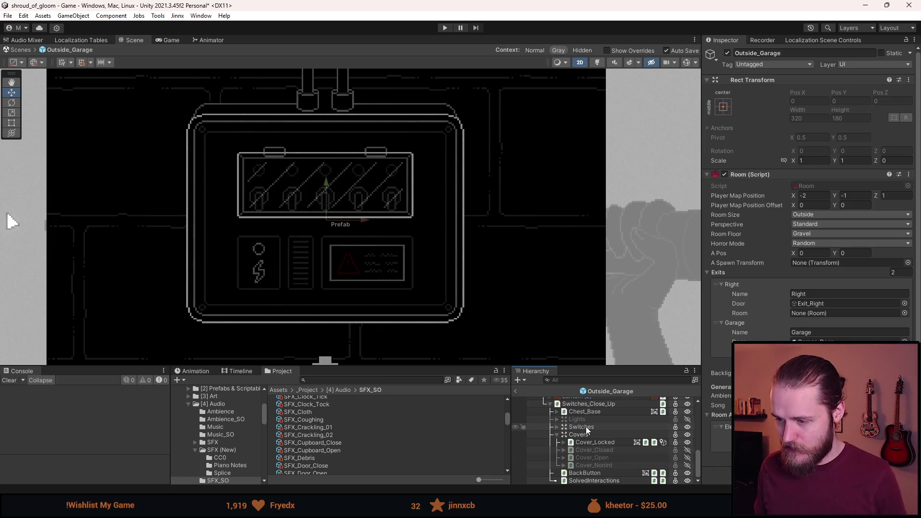
click(602, 453)
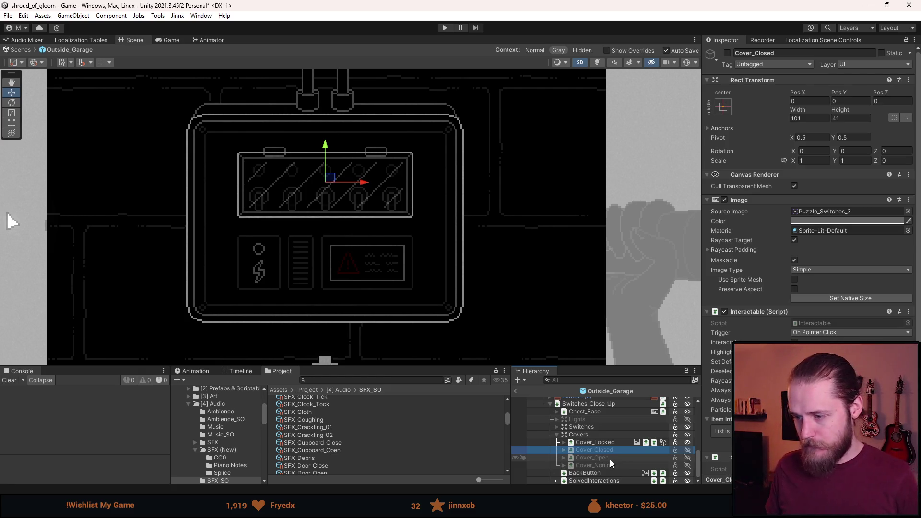
ctrl+click(602, 458)
right_click(603, 458)
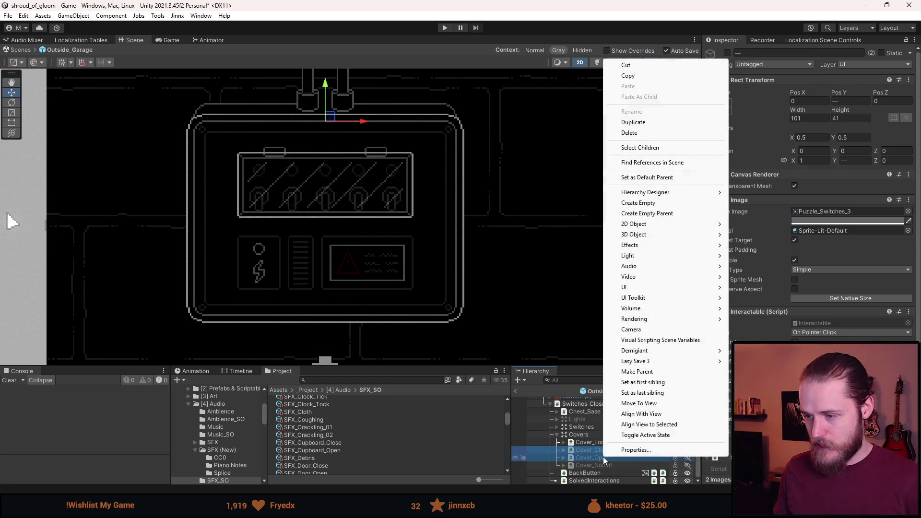
click(653, 215)
text(Cover_Interactabl)
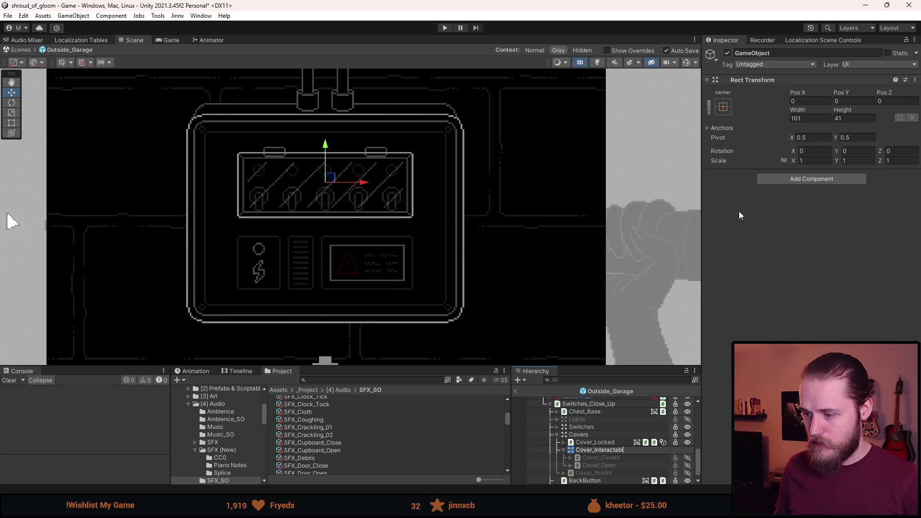
text(e)
key(Return)
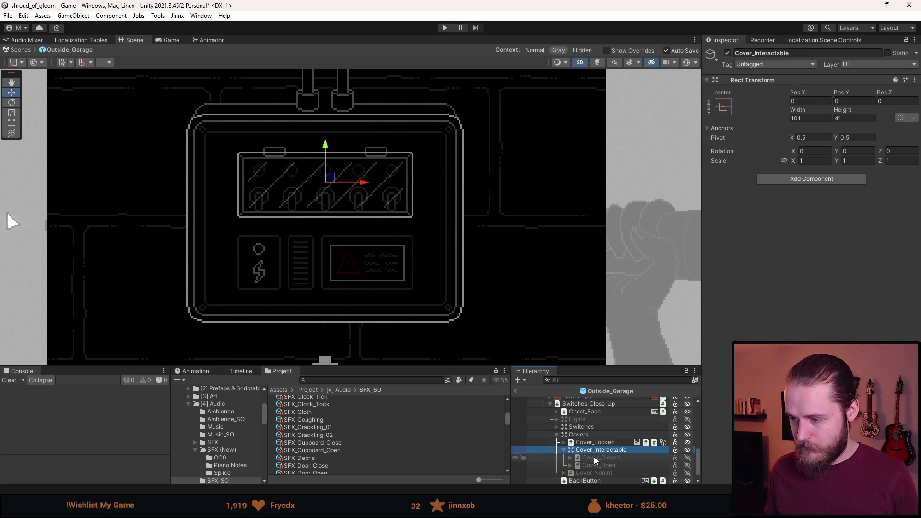
- Activate Cover_Closed and collapse Cover_Interactable's children
click(593, 456)
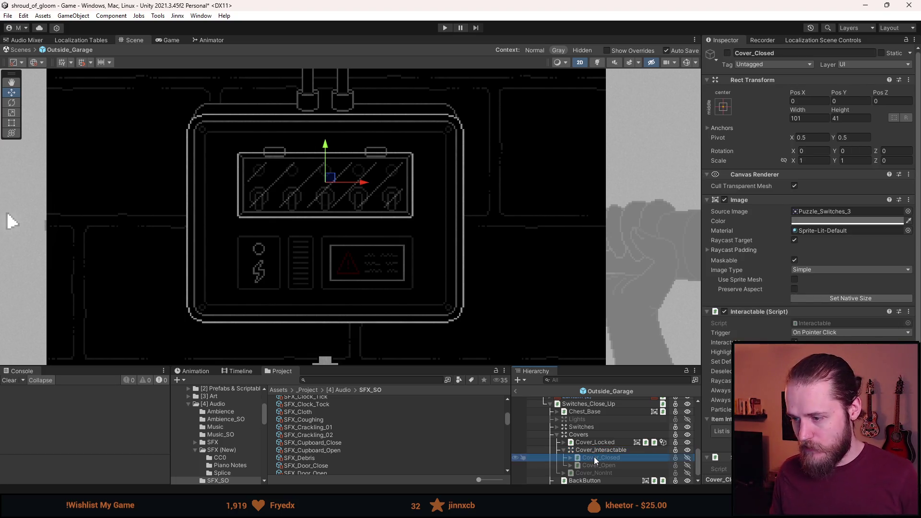
key(alt+shift+a)
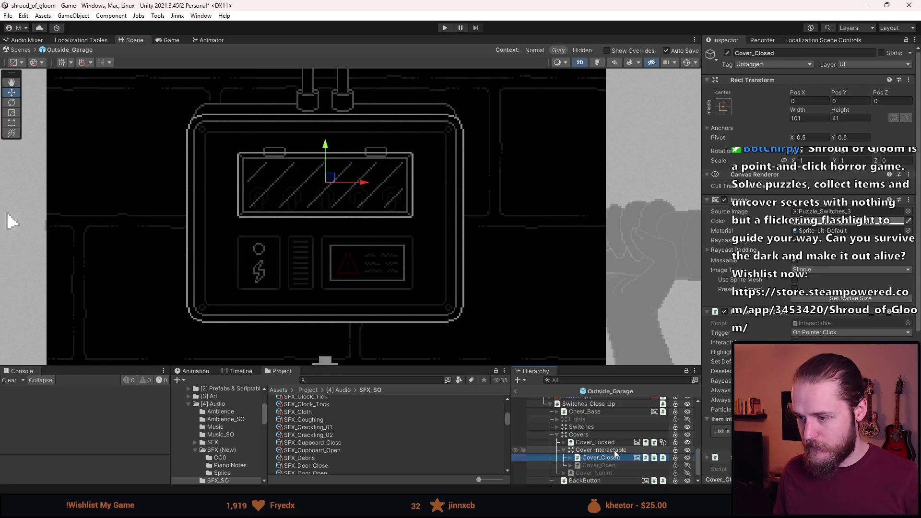
click(564, 453)
scroll(591, 465, up, 3)
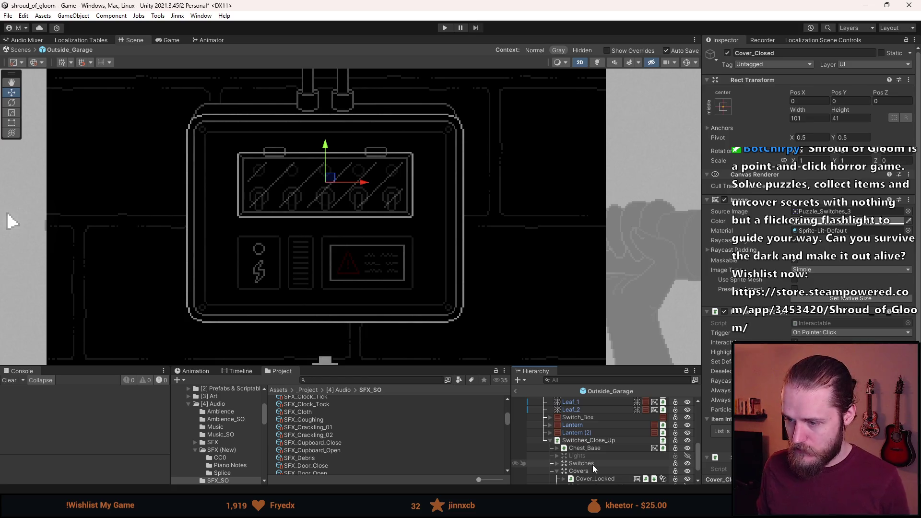
- Assign Cover_NonInt and Cover_Interactable to Switch Puzzle's non-interactable and interactable cover fields
click(603, 441)
scroll(595, 447, down, 3)
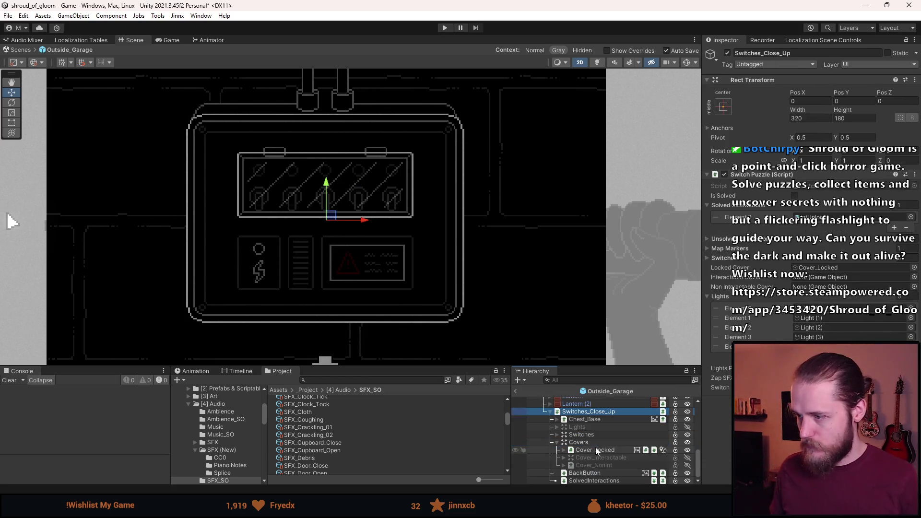
drag(607, 465, 815, 286)
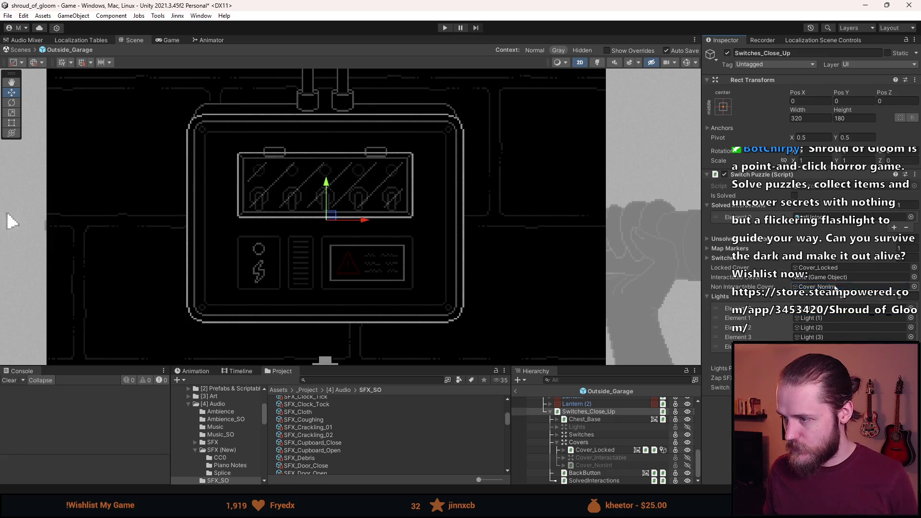
drag(626, 457, 822, 278)
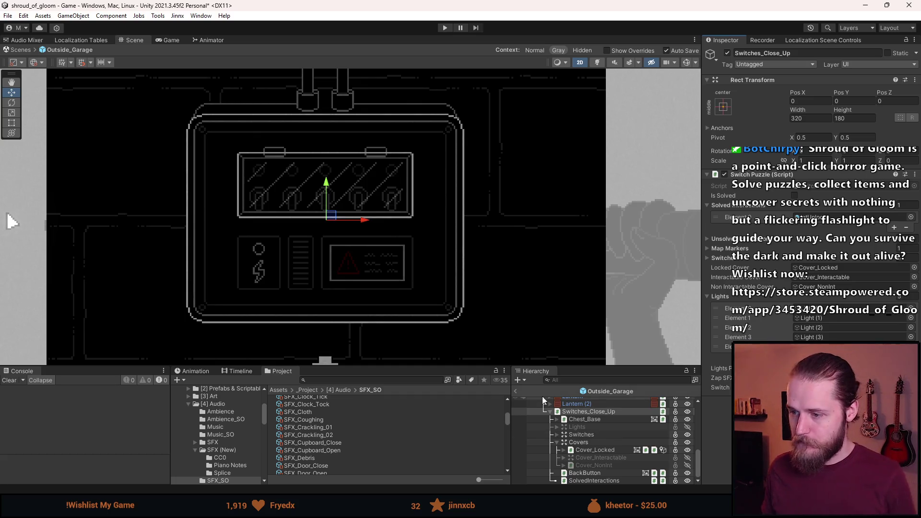
- Exit prefab mode, review Outside_Garage overrides, deactivate Switches_Close_Up, and start a play test
click(516, 391)
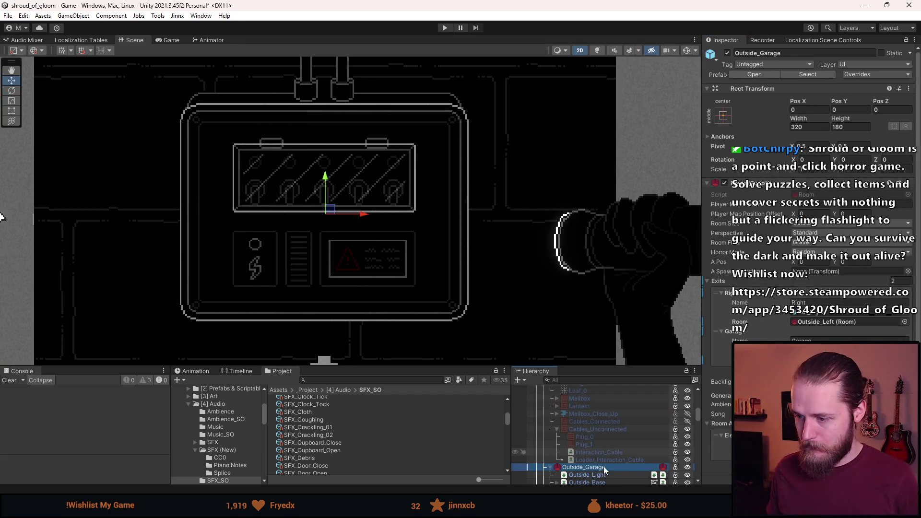
click(863, 74)
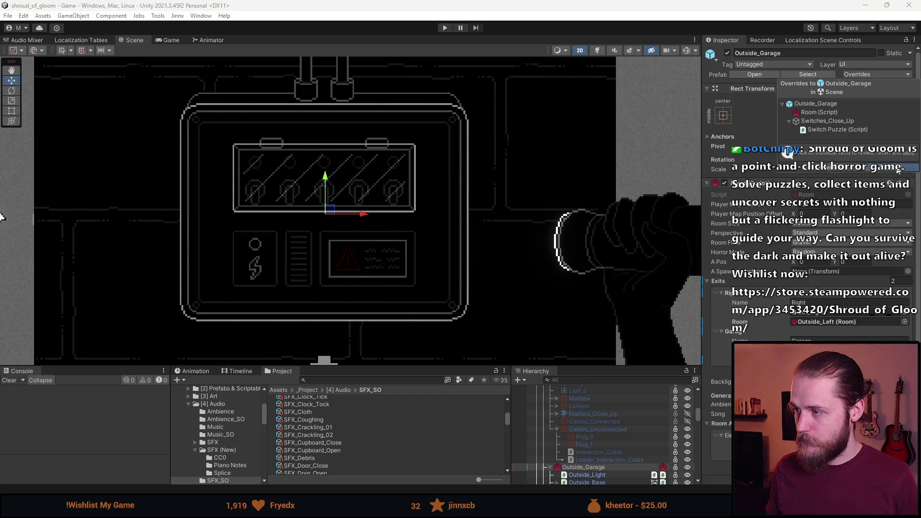
key(Escape)
scroll(450, 159, down, 3)
scroll(599, 422, down, 5)
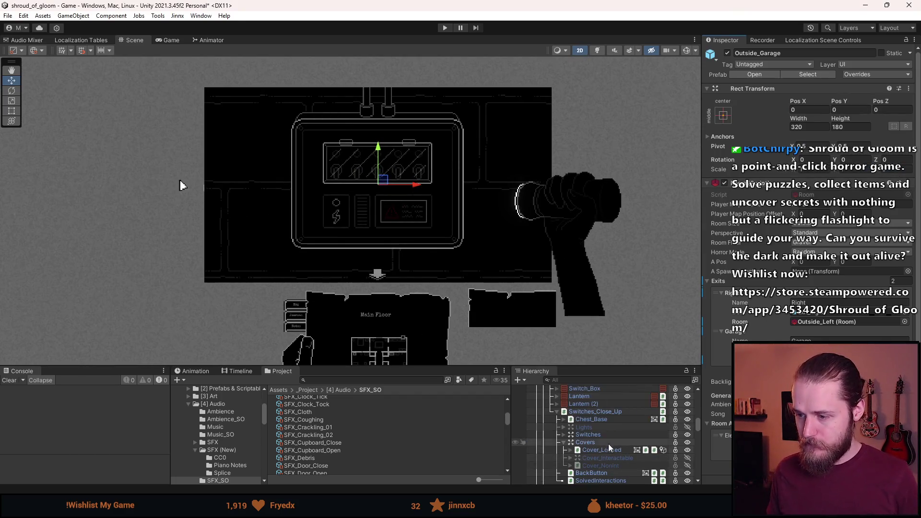
key(e)
key(a)
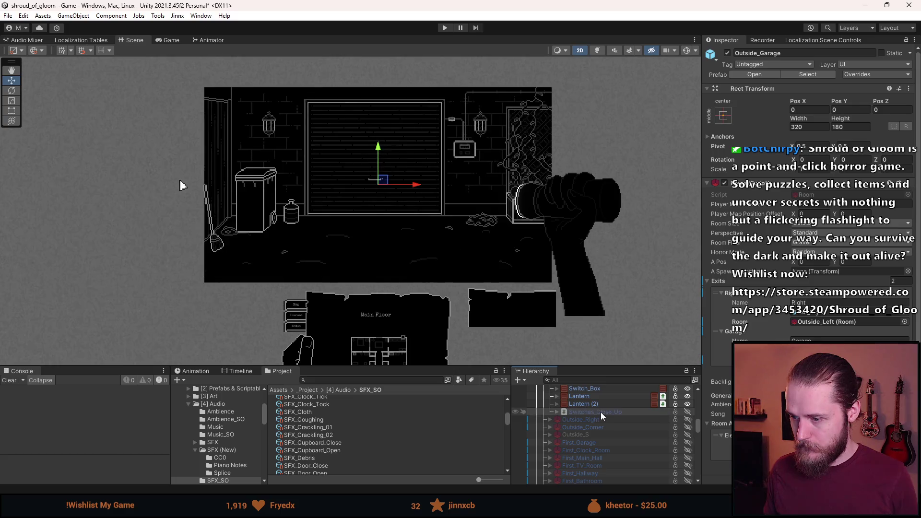
click(443, 27)
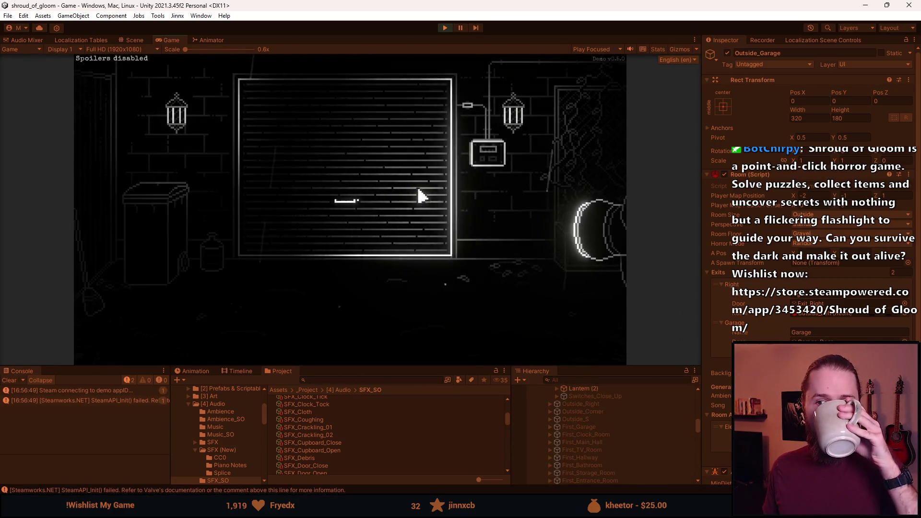
- In play mode, enter the fuse box close-up and test lifting and closing the glass cover
click(487, 153)
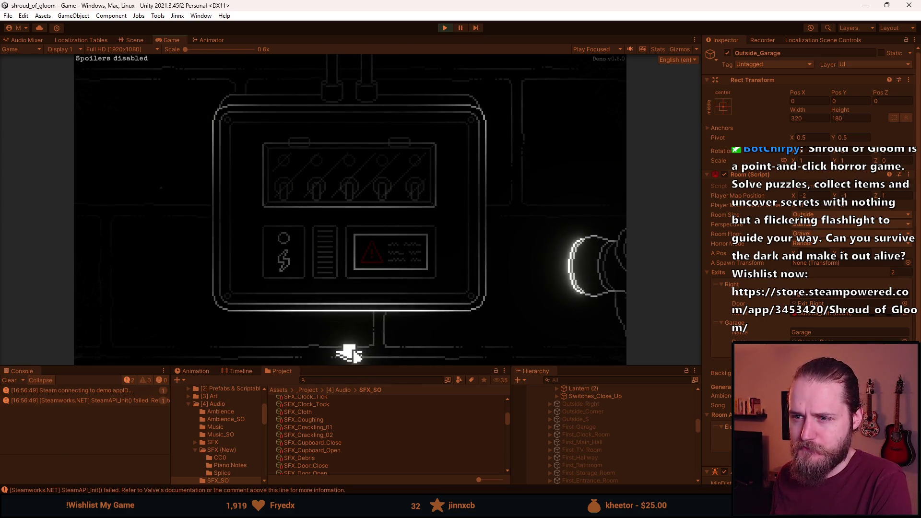
click(349, 354)
click(494, 165)
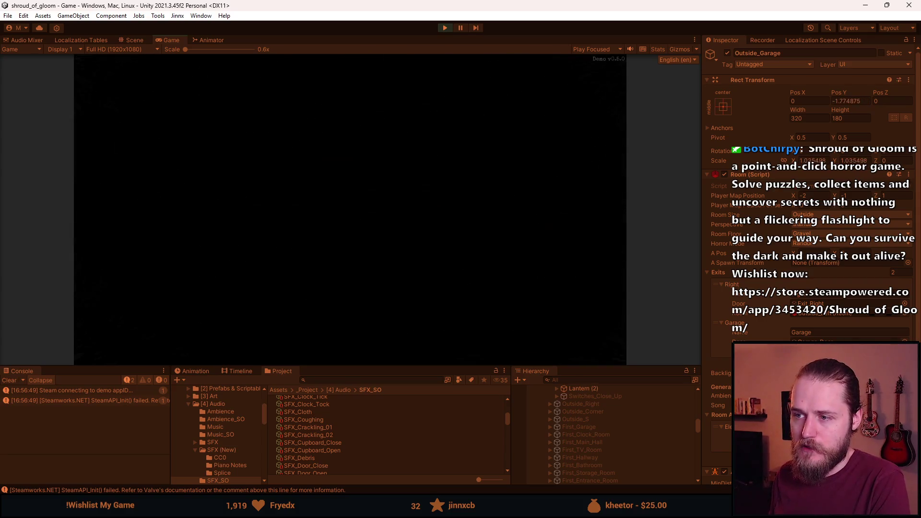
click(349, 354)
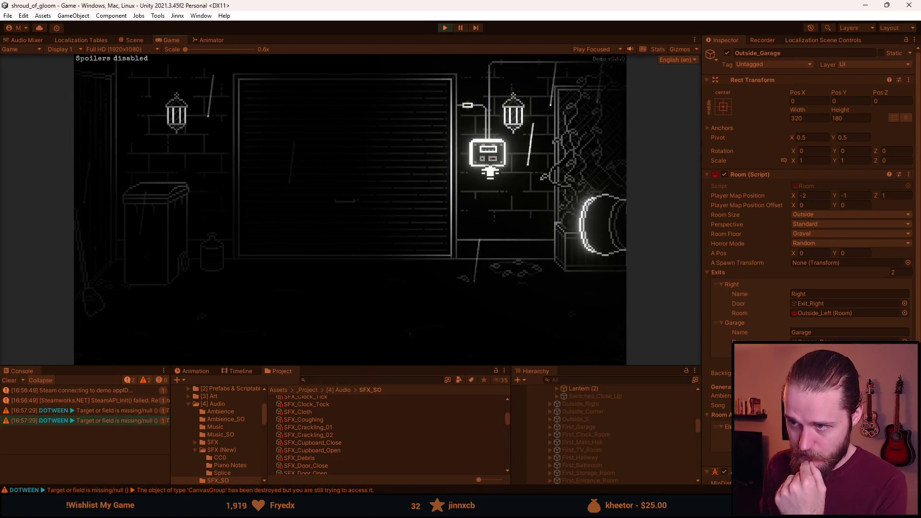
click(487, 154)
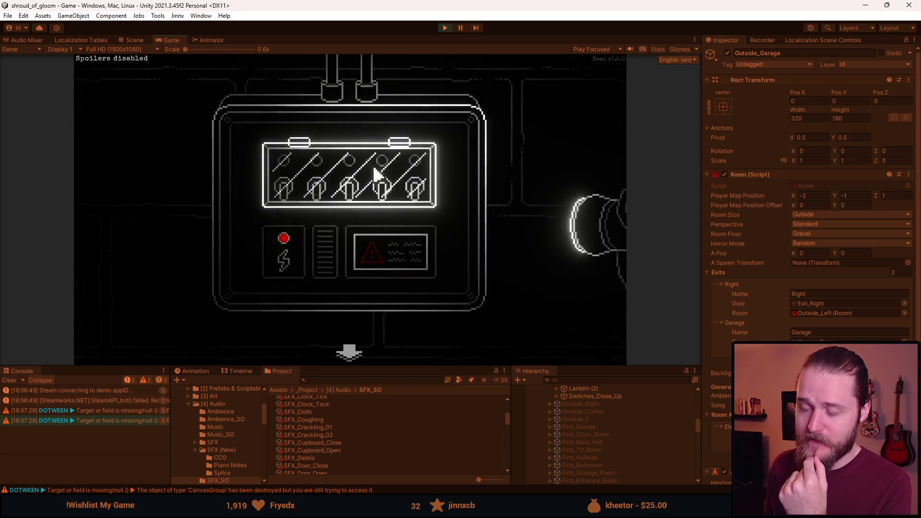
click(370, 186)
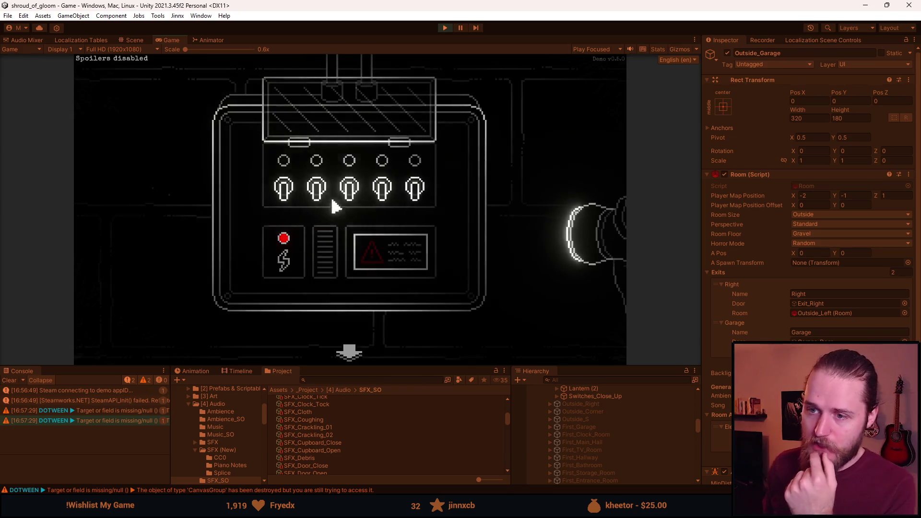
click(350, 354)
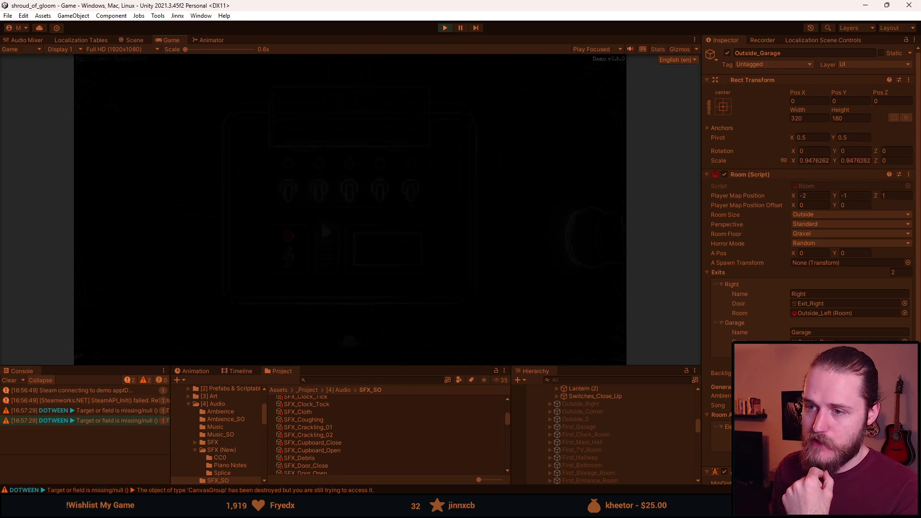
click(485, 148)
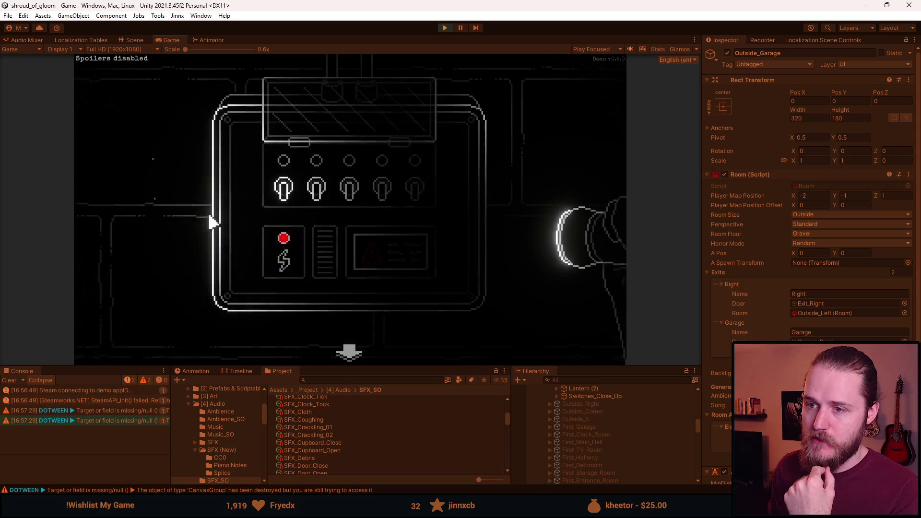
click(298, 123)
click(349, 353)
click(504, 146)
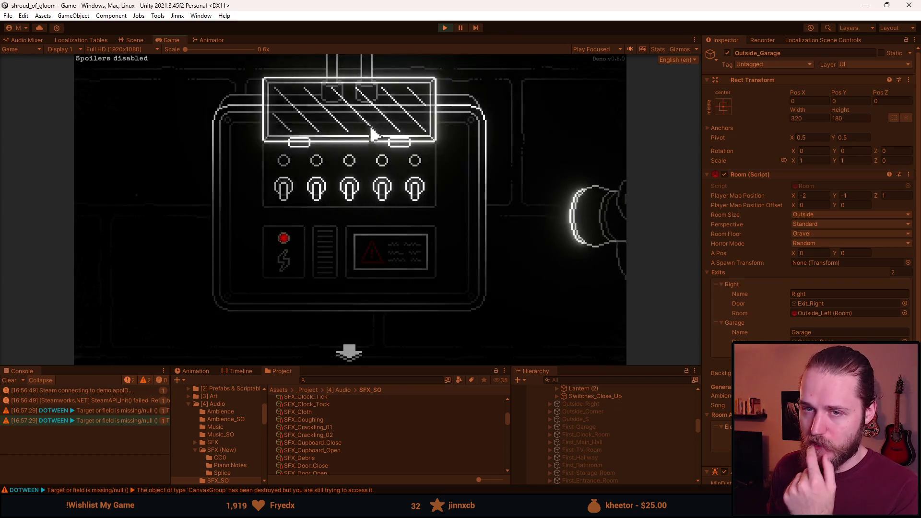
- Flip the switches until all five red lights are lit, recheck the panel, then stop play
click(317, 193)
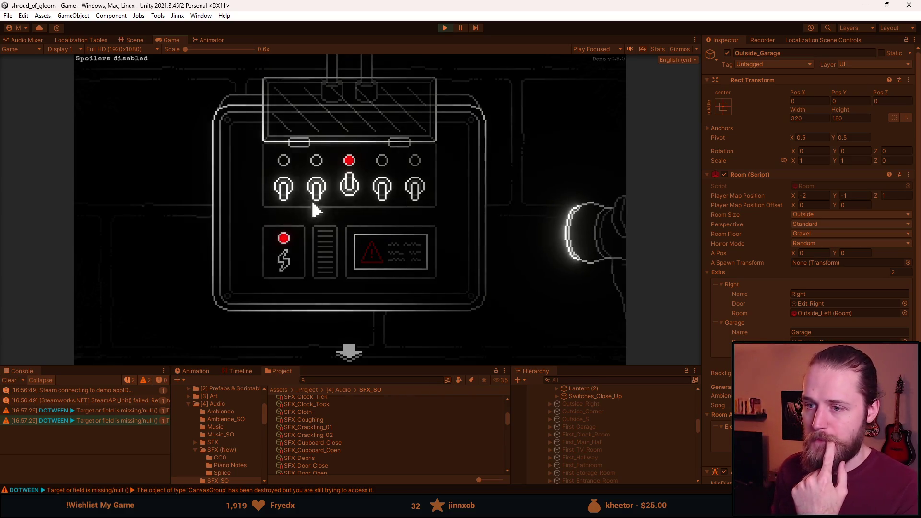
click(315, 205)
click(349, 189)
click(349, 186)
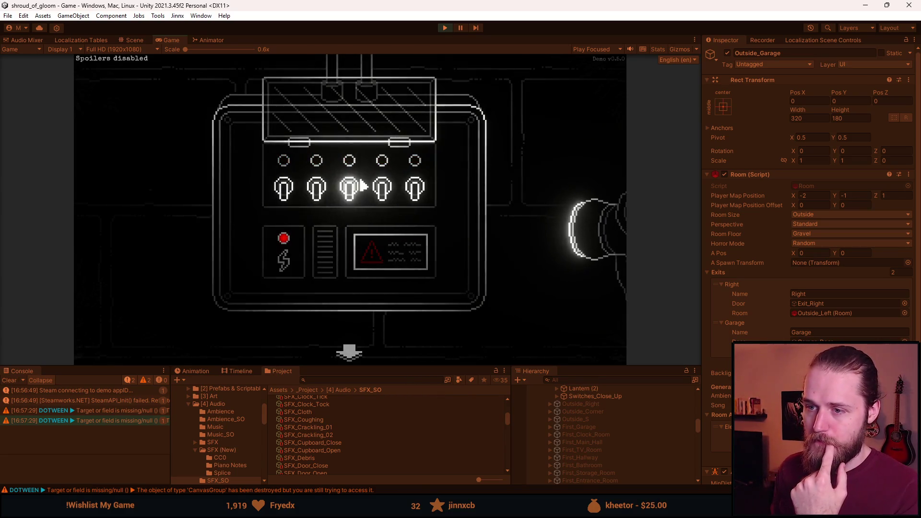
click(317, 188)
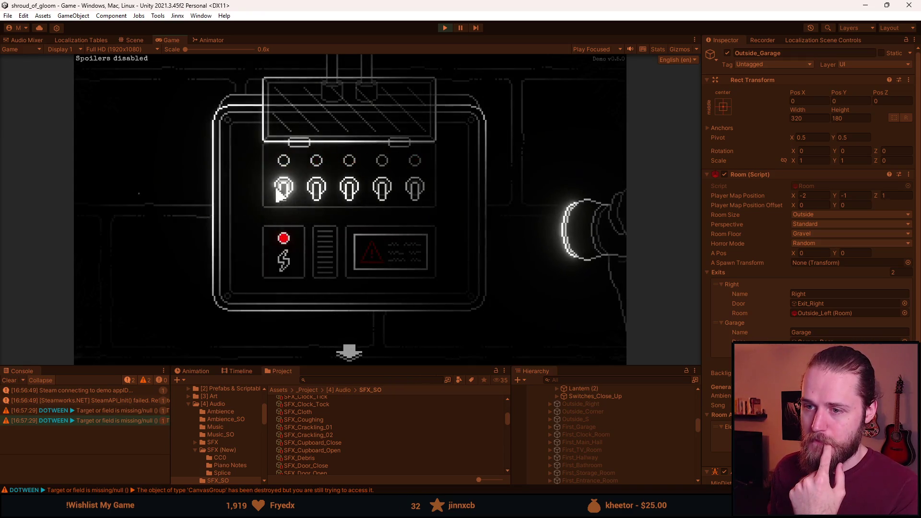
click(350, 190)
click(317, 194)
click(380, 194)
click(295, 197)
click(421, 197)
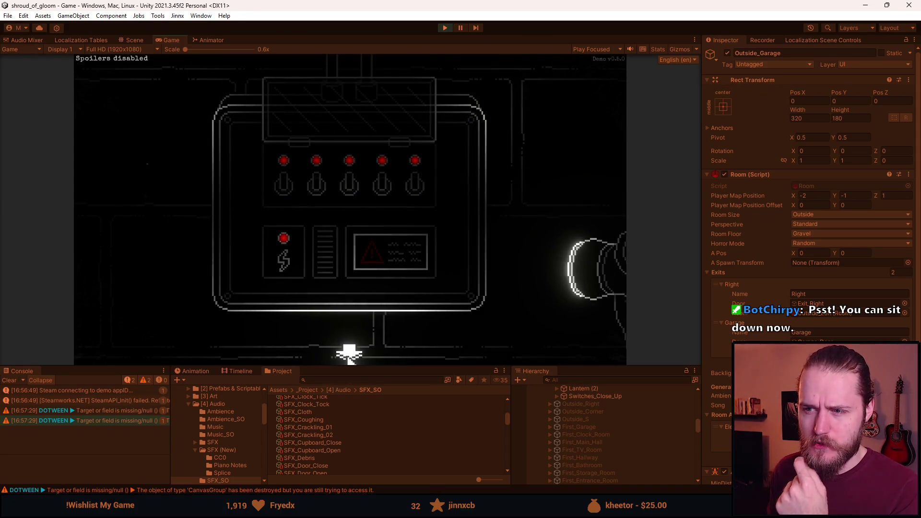
click(349, 355)
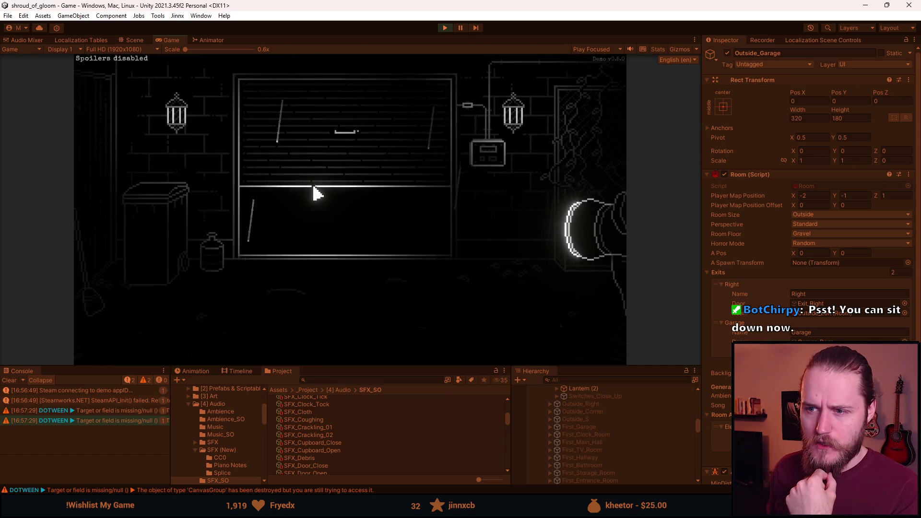
click(488, 155)
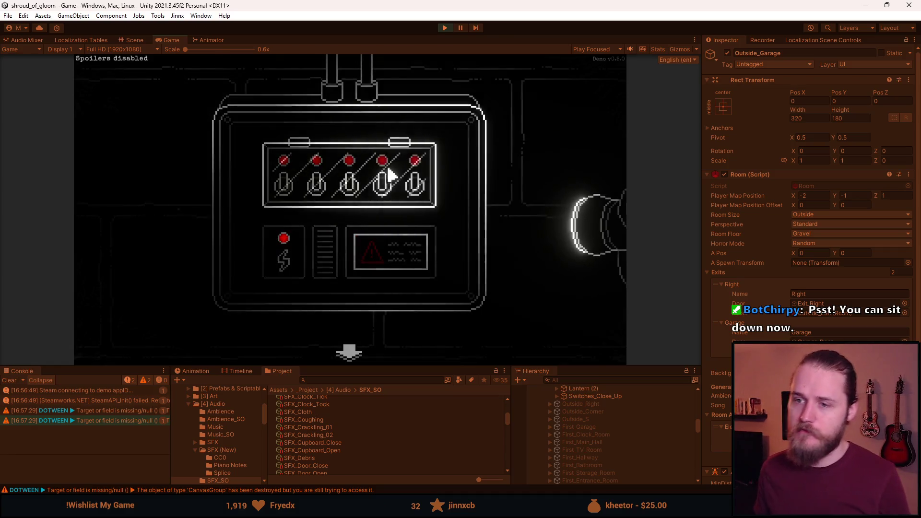
click(445, 28)
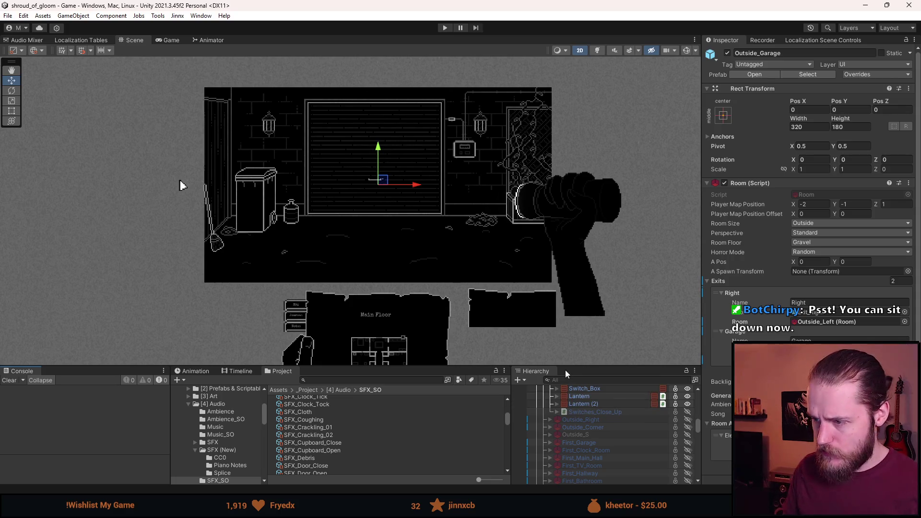
- Make SolvedInteractions deactivate Cover_Interactable instead of Cover_Closed, then start play mode
drag(581, 366, 581, 334)
click(556, 381)
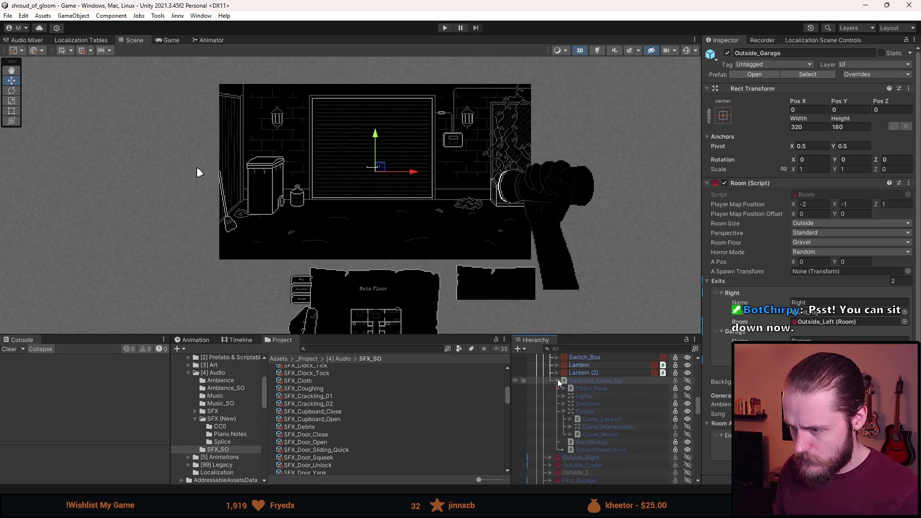
click(604, 450)
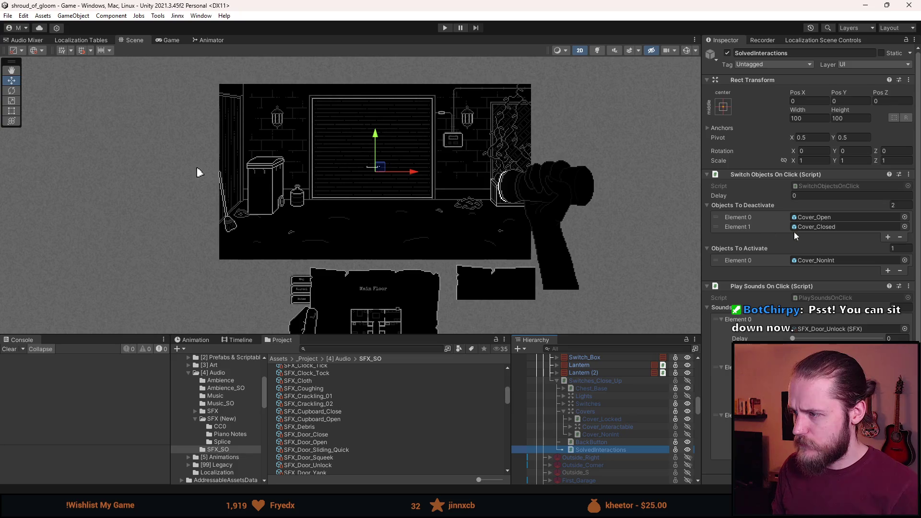
click(832, 217)
mouse_move(628, 427)
mouse_down()
mouse_move(784, 236)
mouse_move(814, 216)
mouse_up()
click(823, 227)
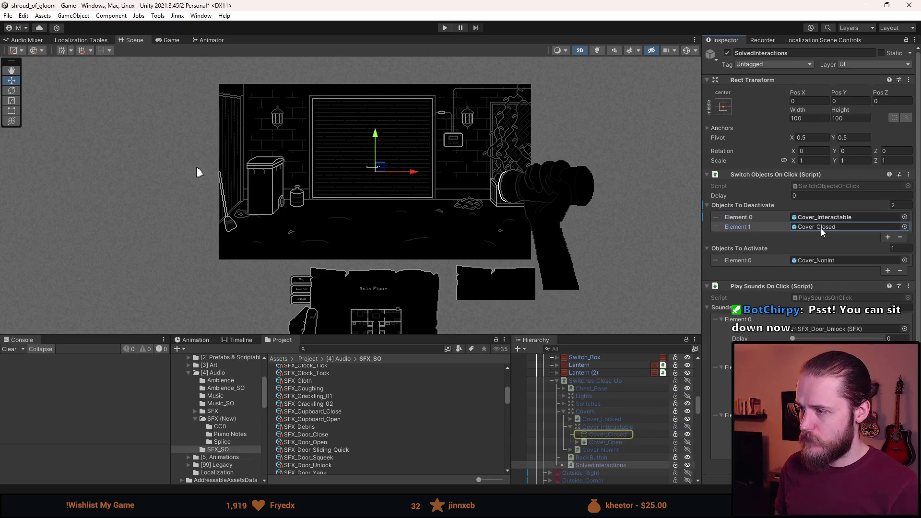
click(761, 228)
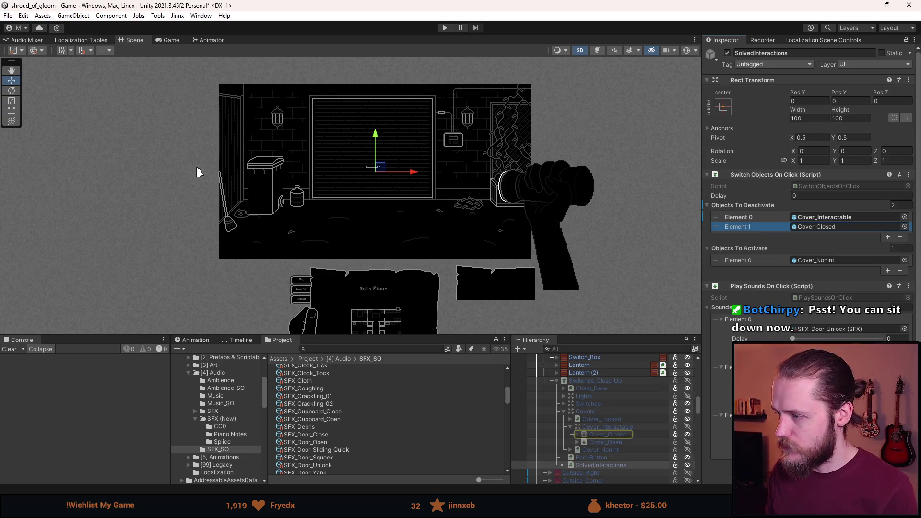
click(900, 238)
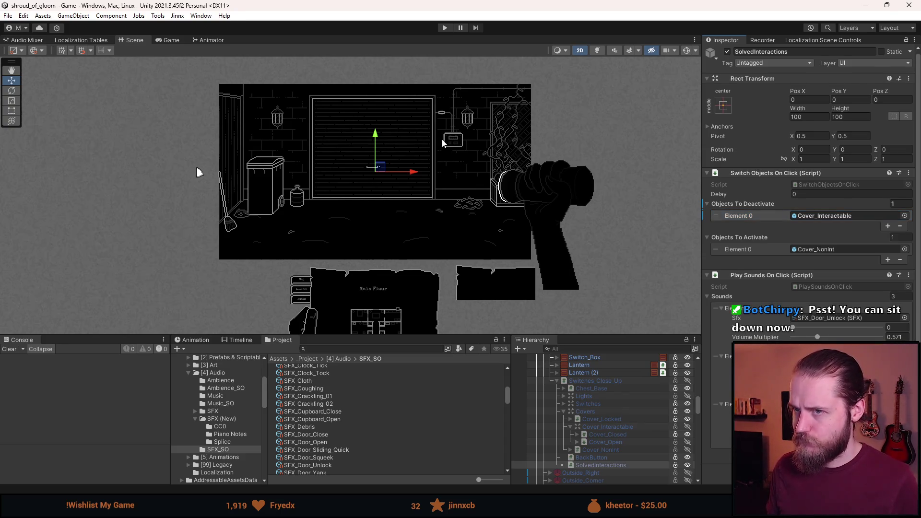
click(440, 27)
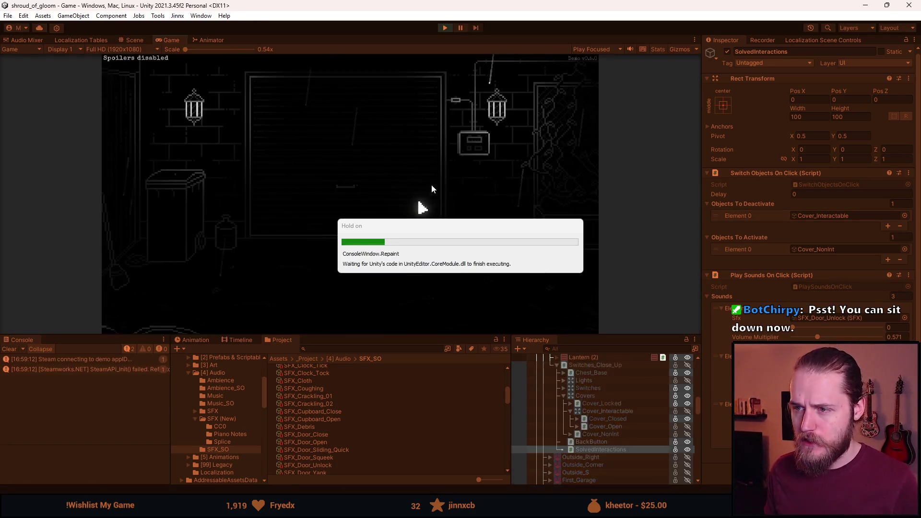
- Zoom into the fuse box close-up and flip open its cover
click(471, 140)
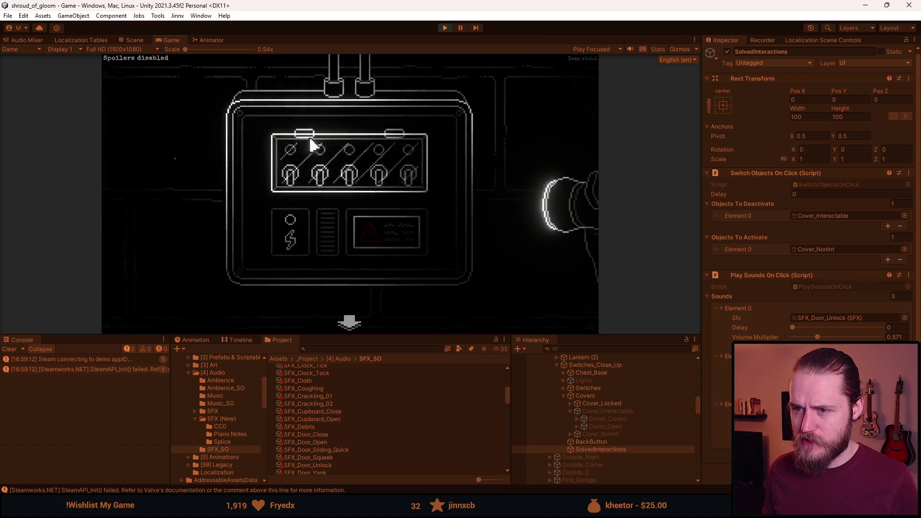
click(349, 319)
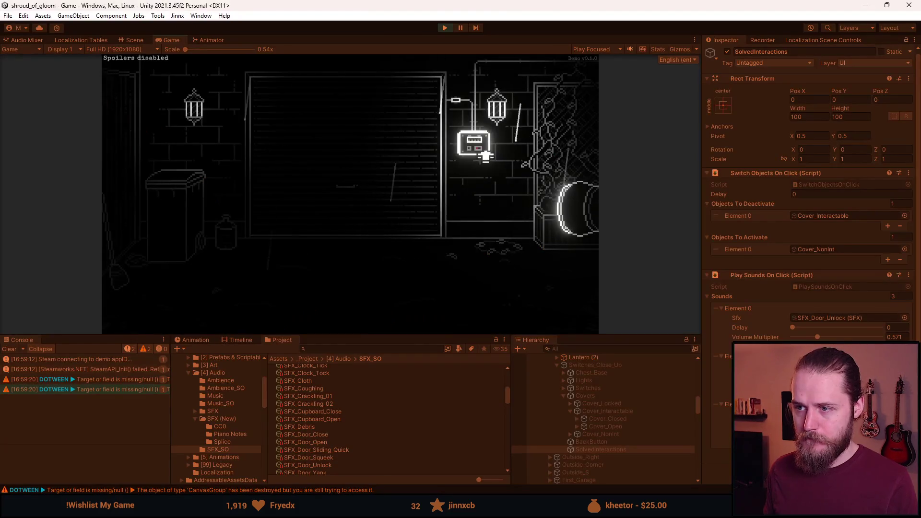
click(474, 142)
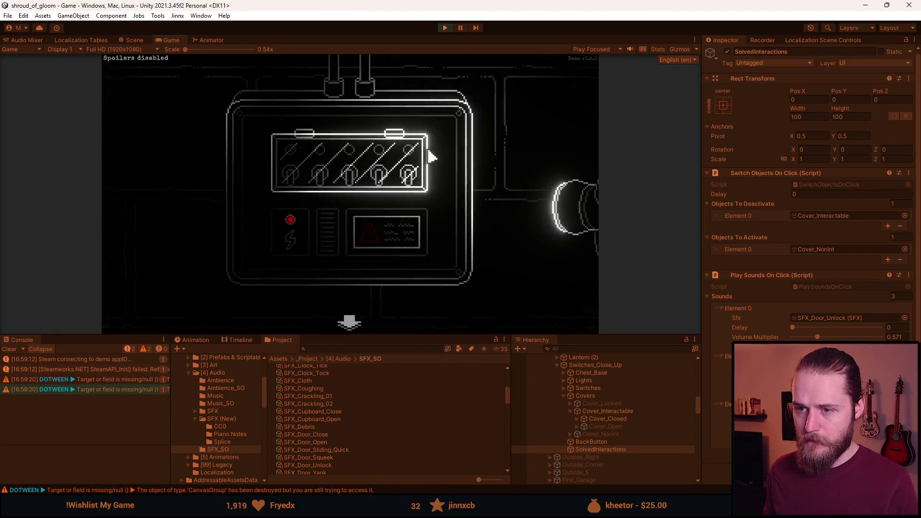
click(353, 175)
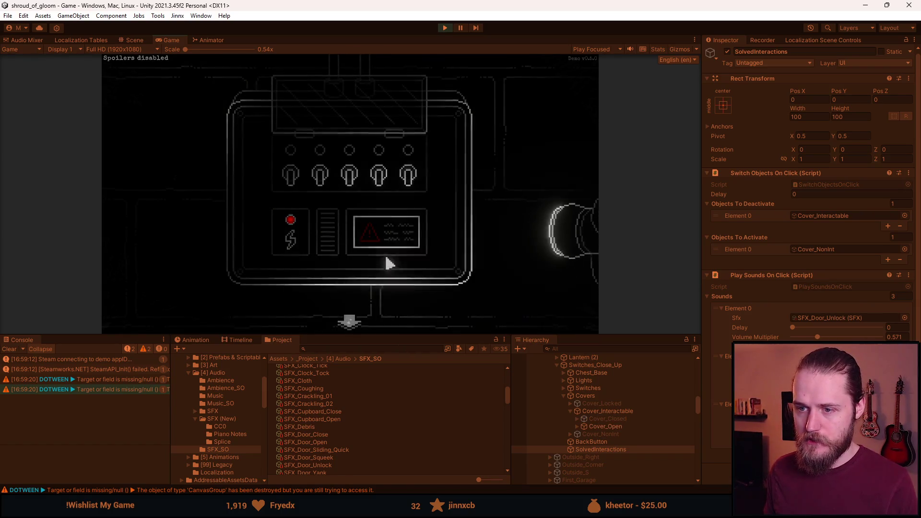
click(475, 142)
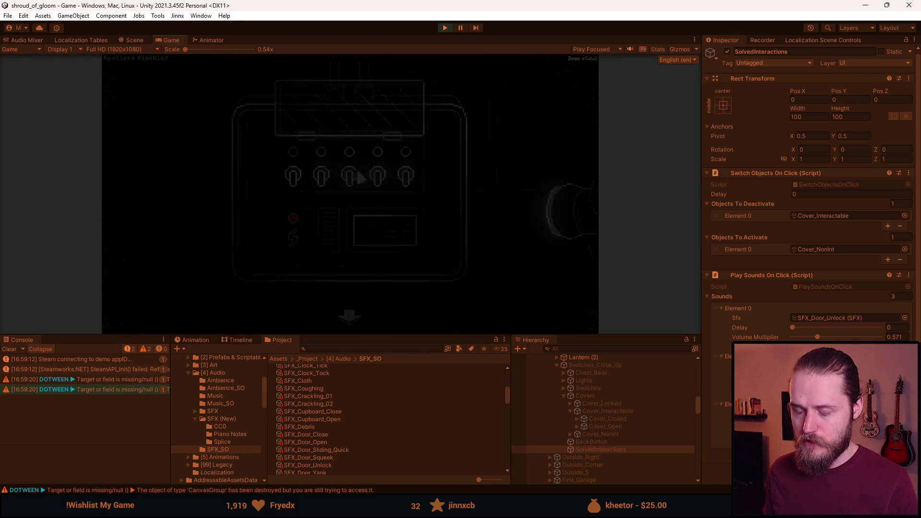
click(349, 321)
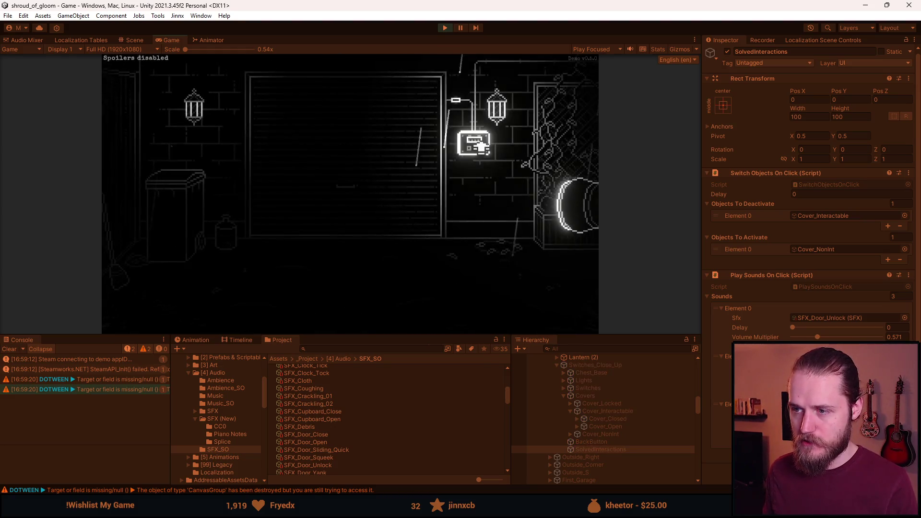
- Flip the switches until all five lights are red, back out, pause the game, and stop play
click(349, 153)
click(293, 175)
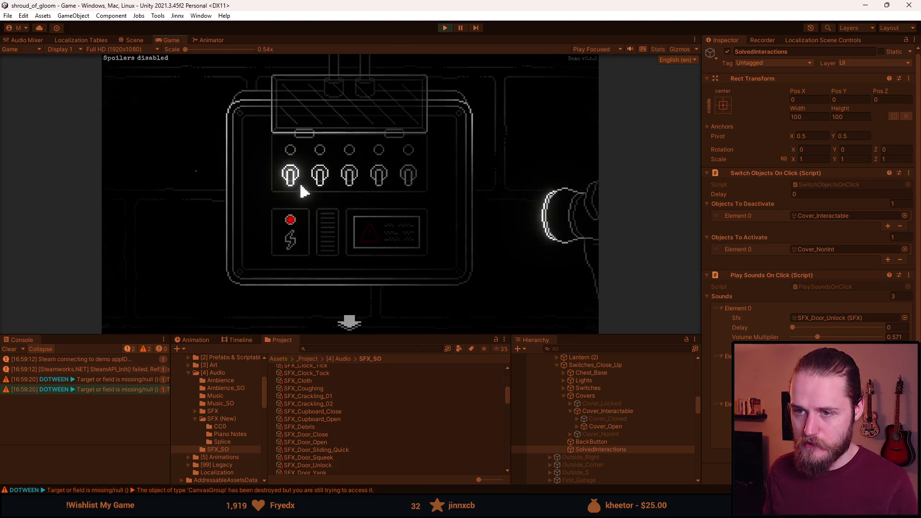
click(320, 175)
click(408, 177)
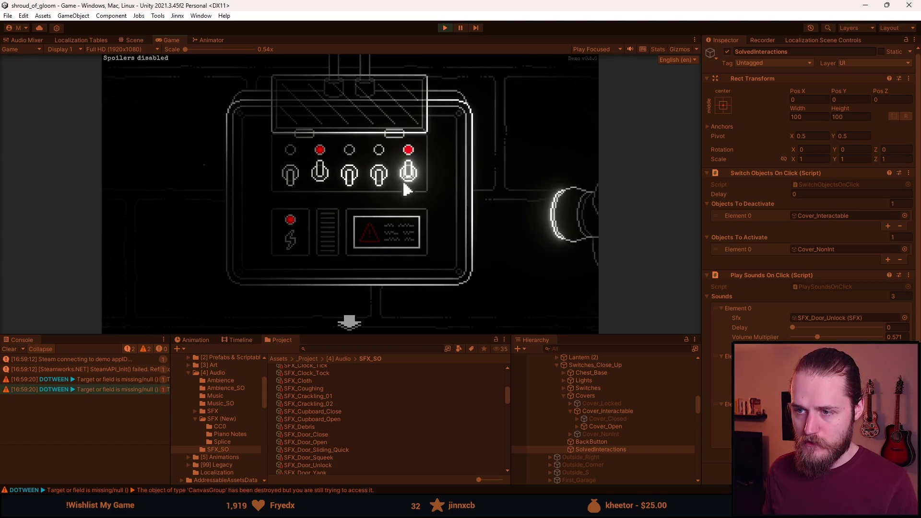
click(349, 175)
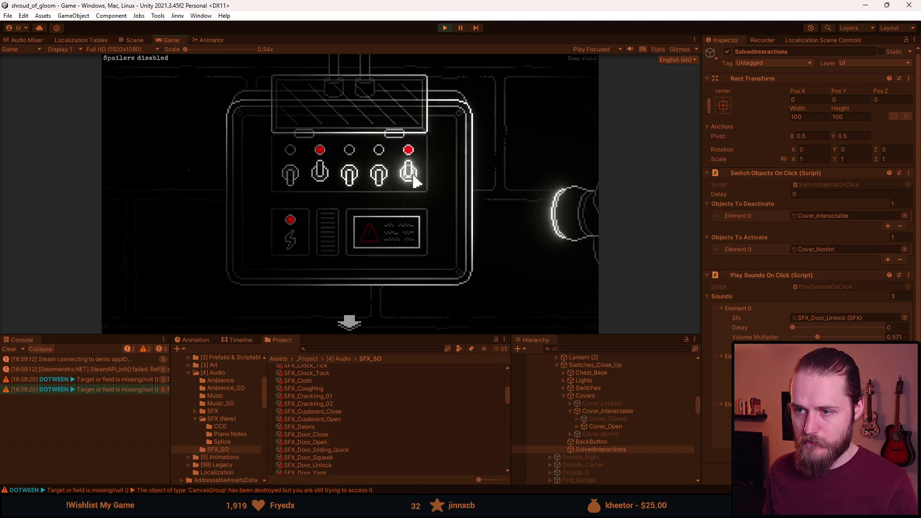
click(379, 175)
click(350, 175)
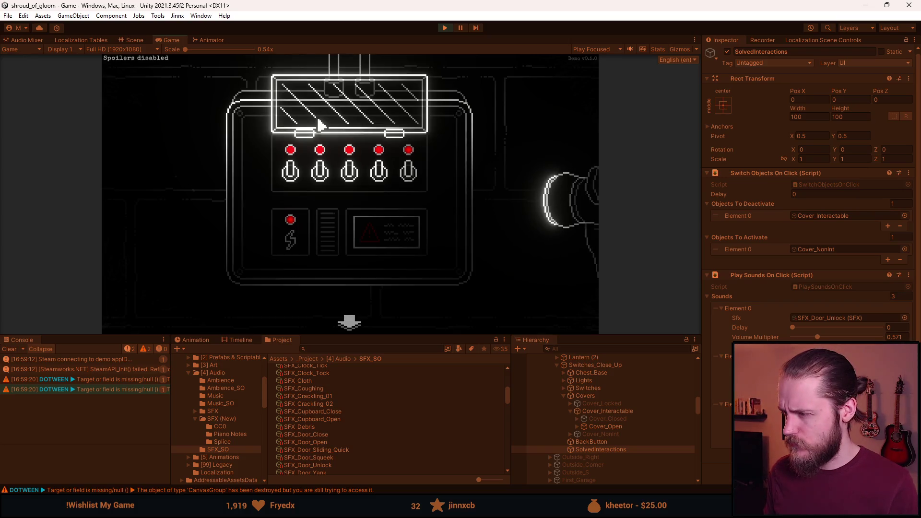
click(341, 322)
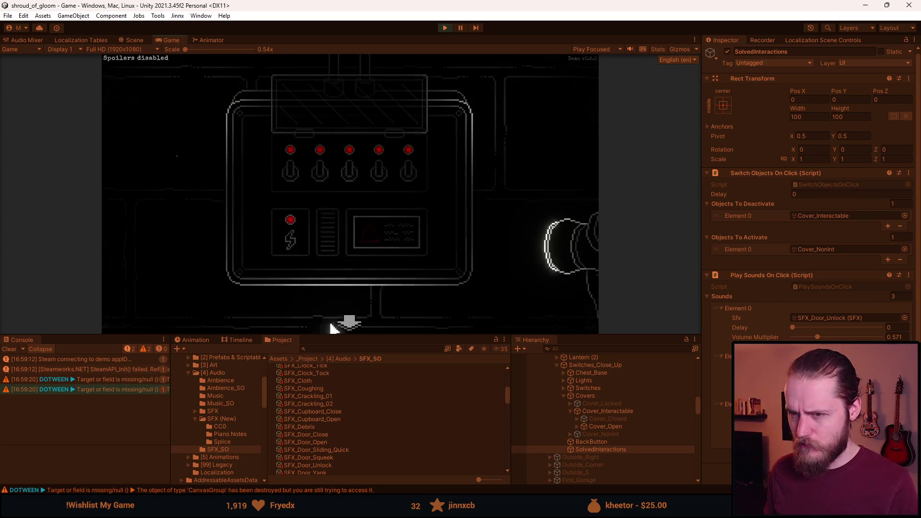
click(349, 322)
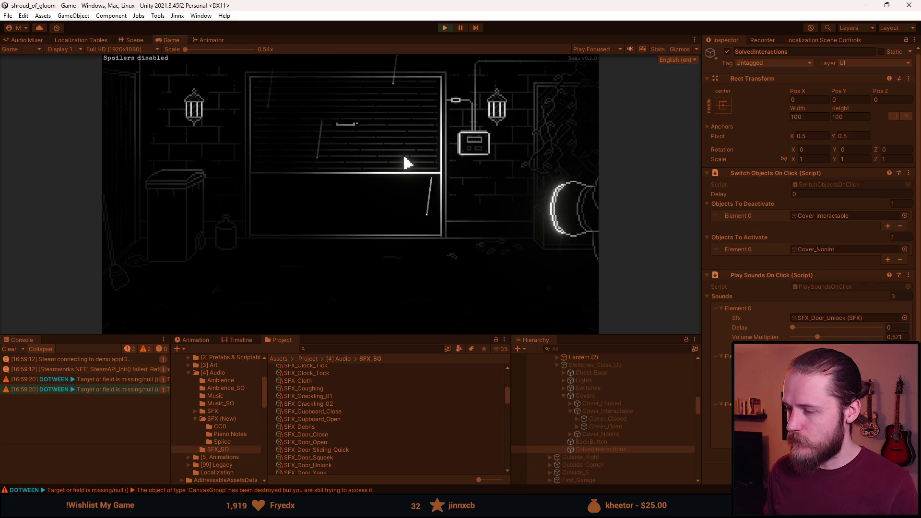
key(Escape)
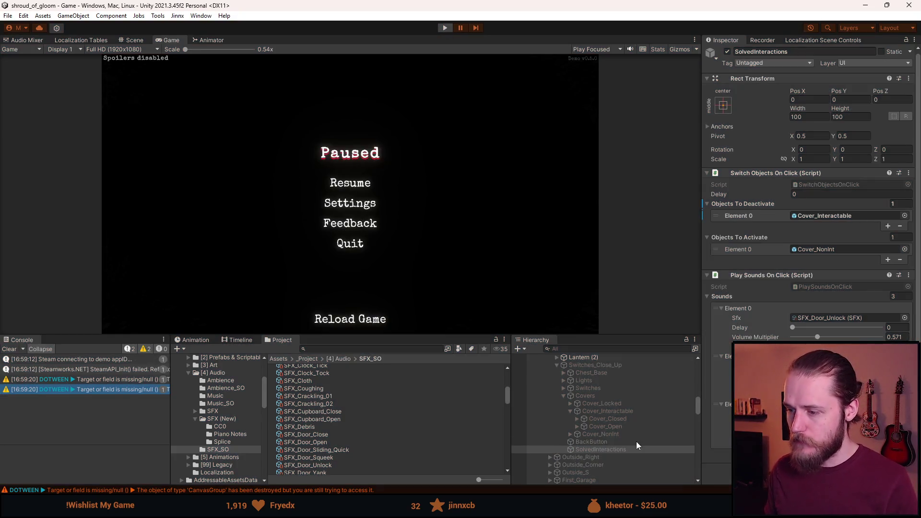
key(ctrl+p)
- Add SolvedInteractions as Solved Interactions Element 1 and remove its SFX_Door_Unlock and SFX_Metal_Clang sounds
click(609, 383)
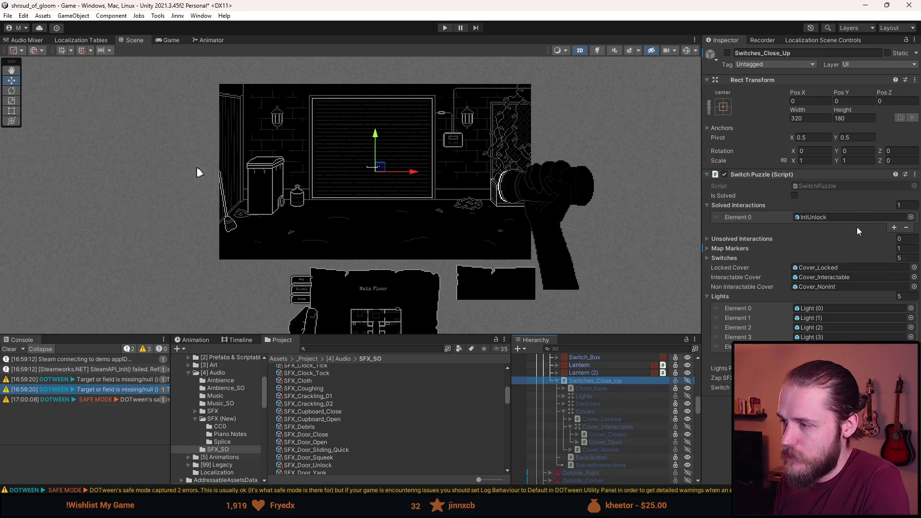
click(893, 227)
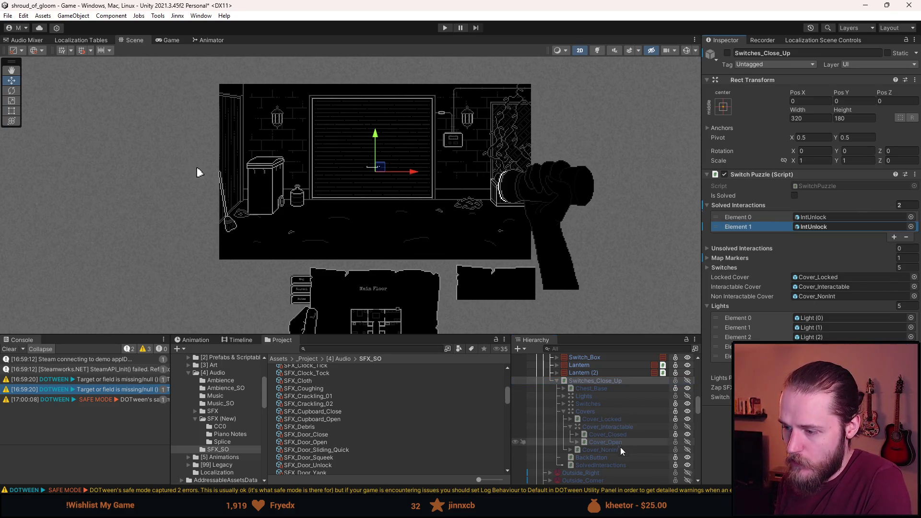
mouse_move(599, 465)
mouse_down()
mouse_move(815, 255)
mouse_move(806, 229)
mouse_up()
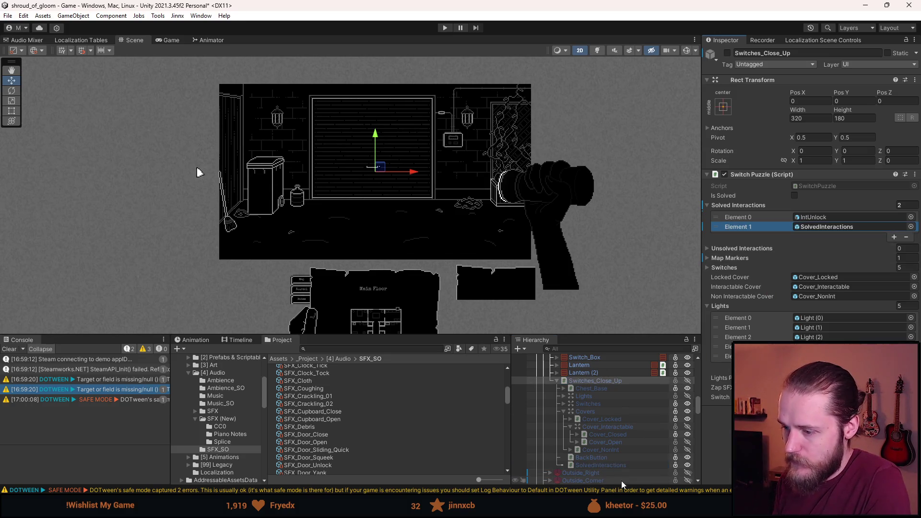
click(609, 465)
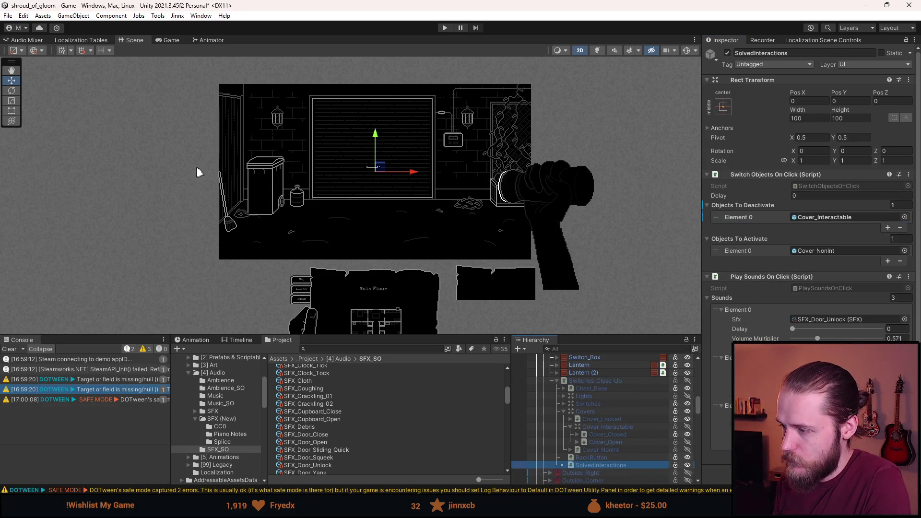
click(766, 323)
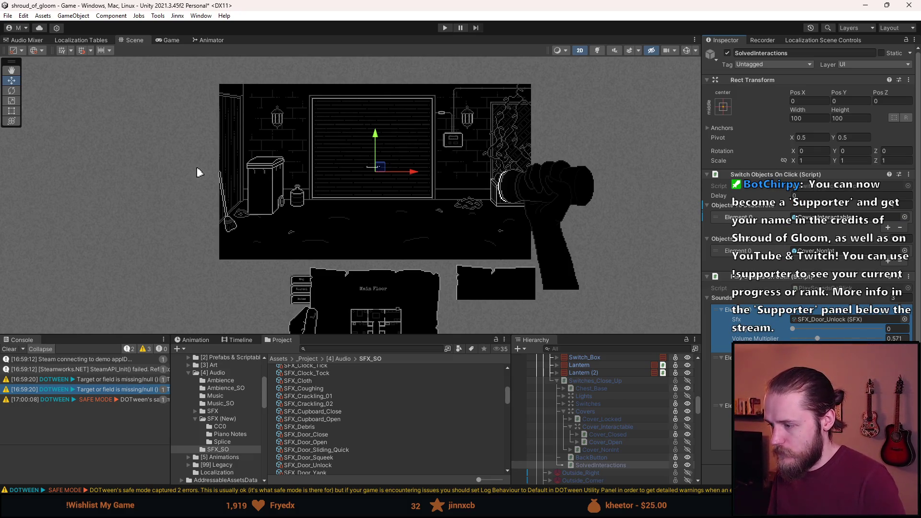
key(Delete)
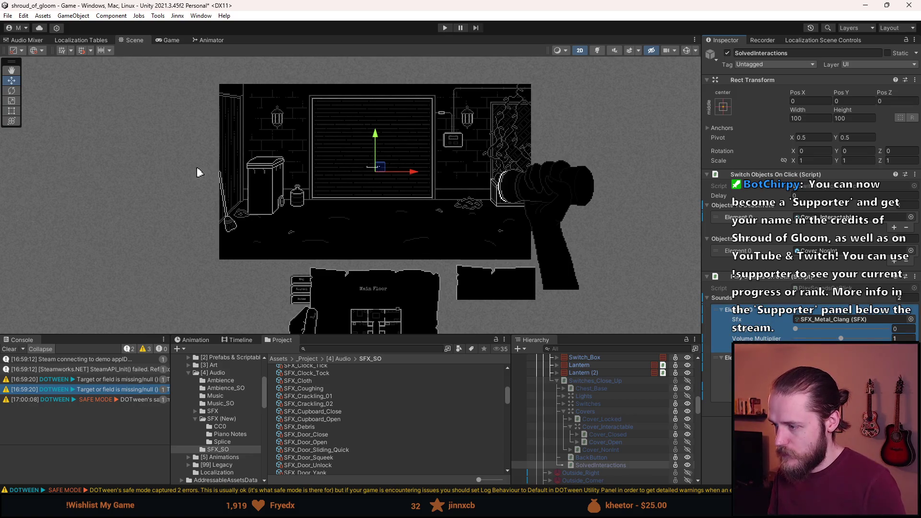
key(Delete)
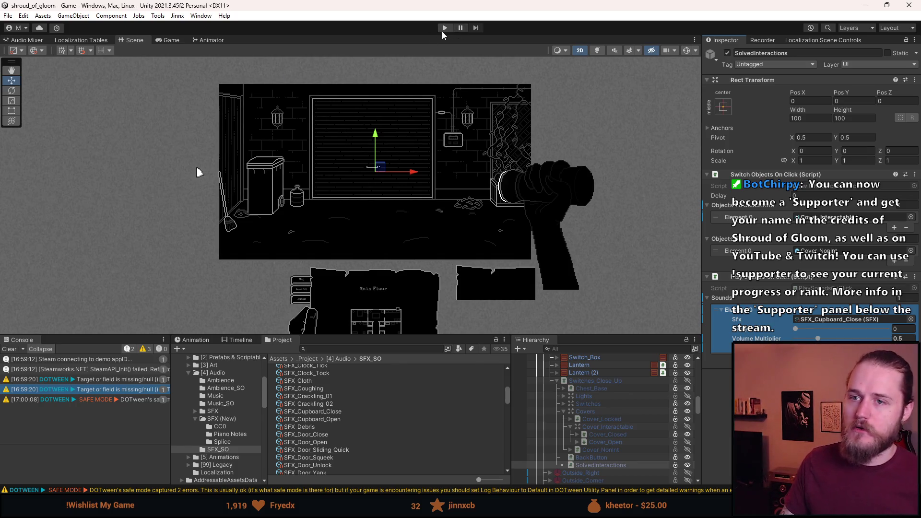
- Play-test with a maximized Game view, checking the Main Floor map from the garage and fuse box
click(441, 30)
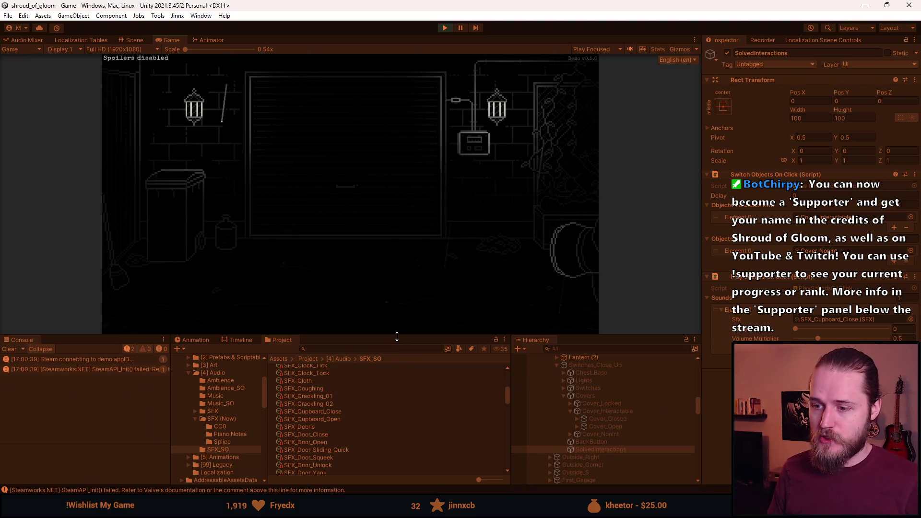
double_click(169, 40)
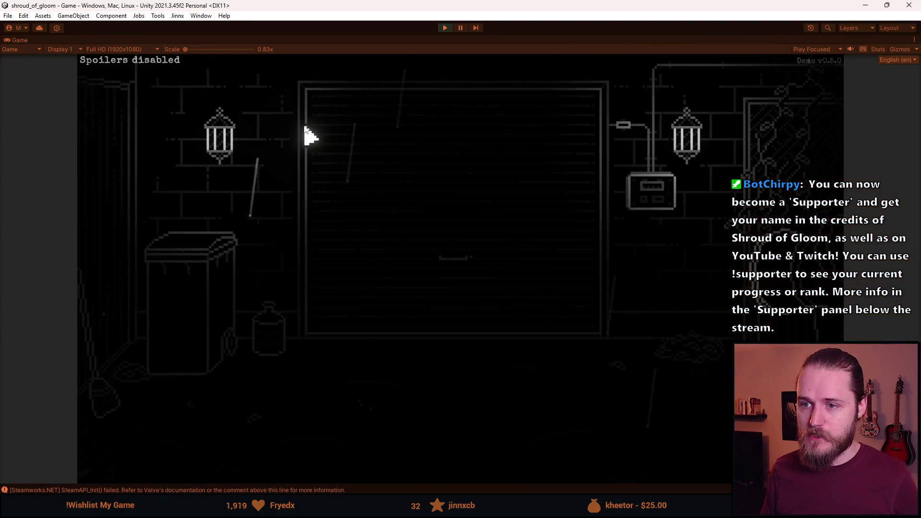
key(Tab)
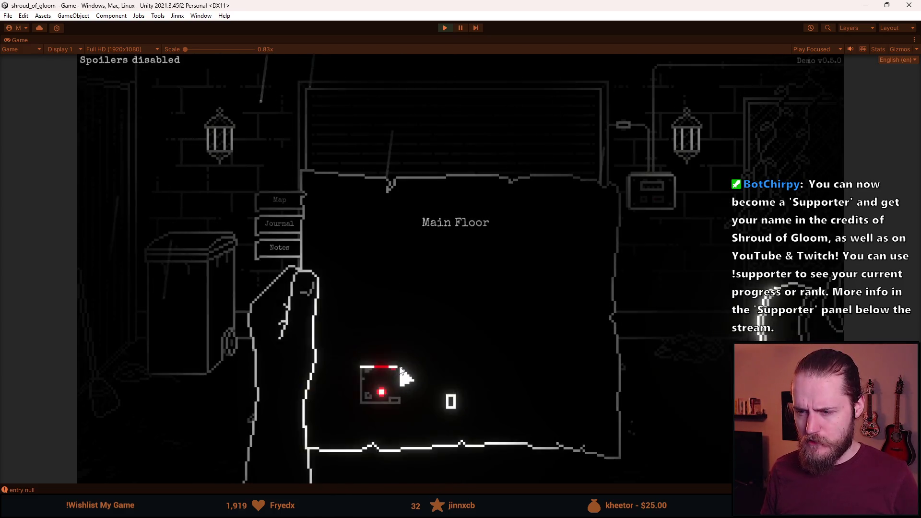
click(389, 378)
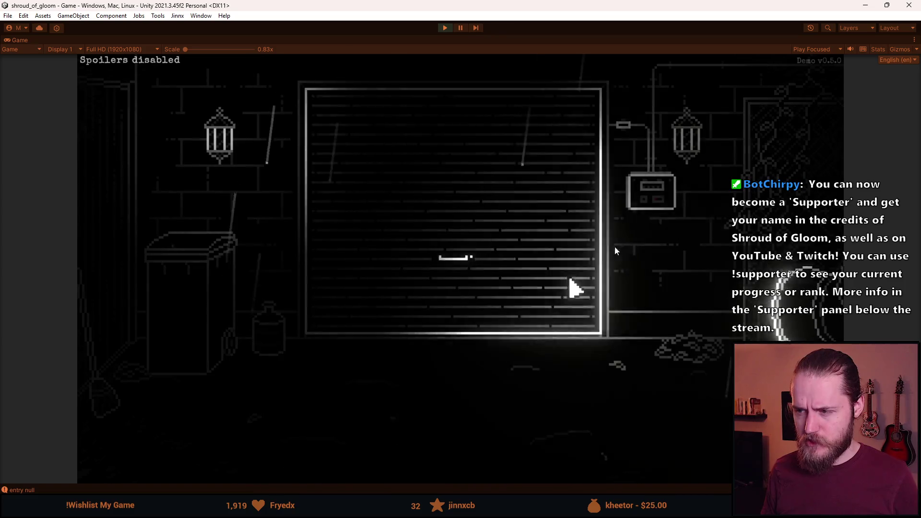
click(661, 195)
key(Tab)
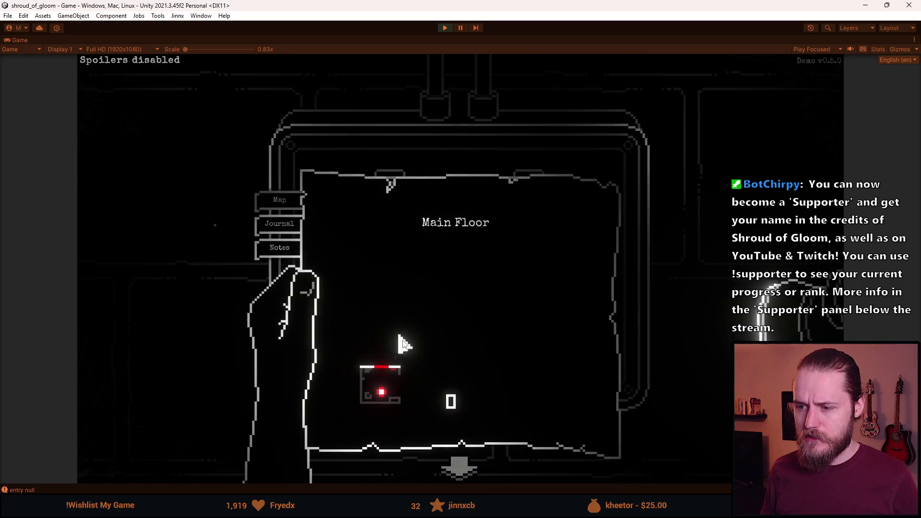
- Return to the garage, zoom into the fuse box again, and recheck the map markers
click(397, 380)
click(458, 461)
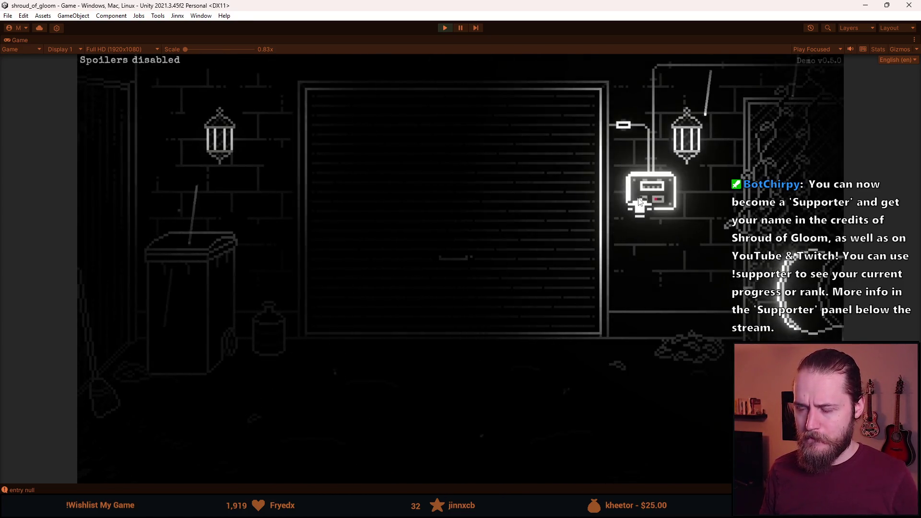
click(639, 201)
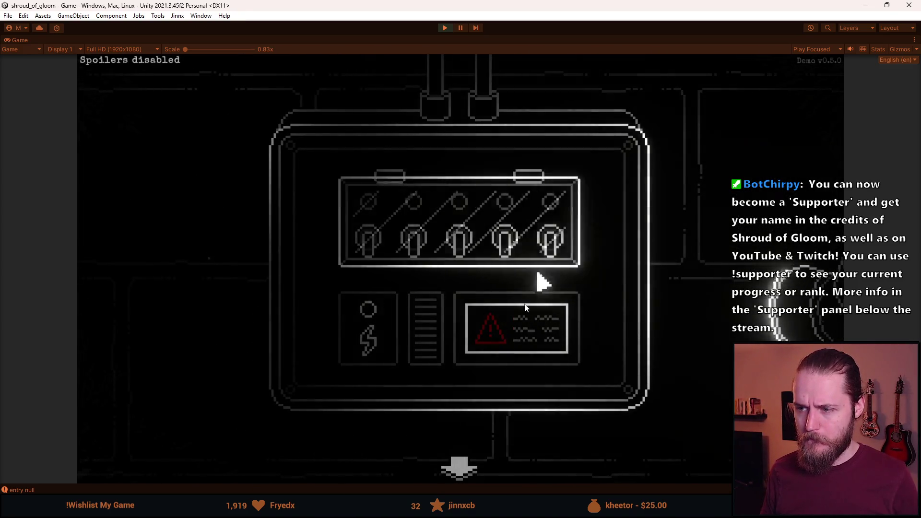
key(Tab)
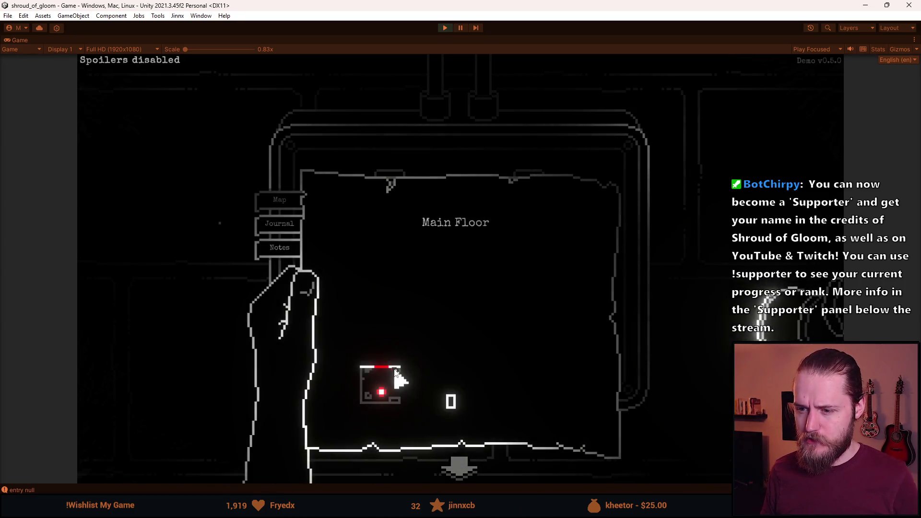
key(Tab)
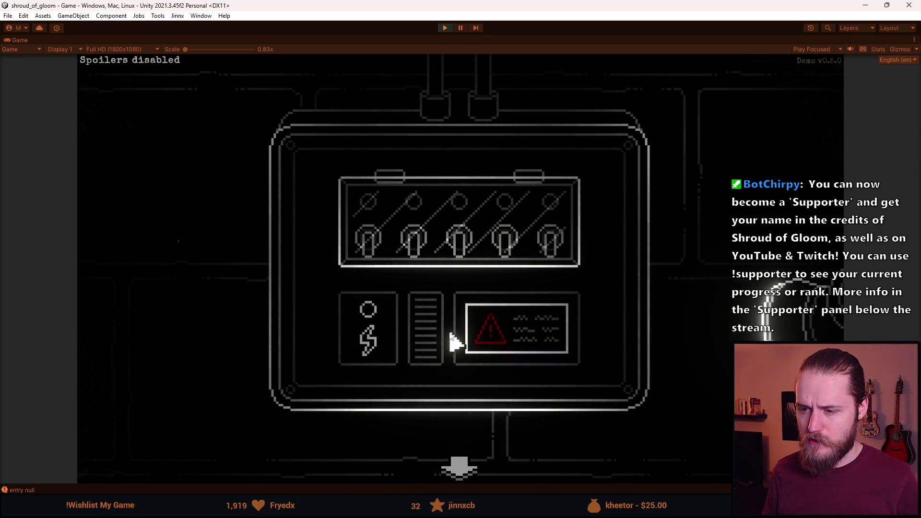
- Leave the switch box close-up, pause, stop the play-test, and return to the code editor
click(458, 465)
key(Escape)
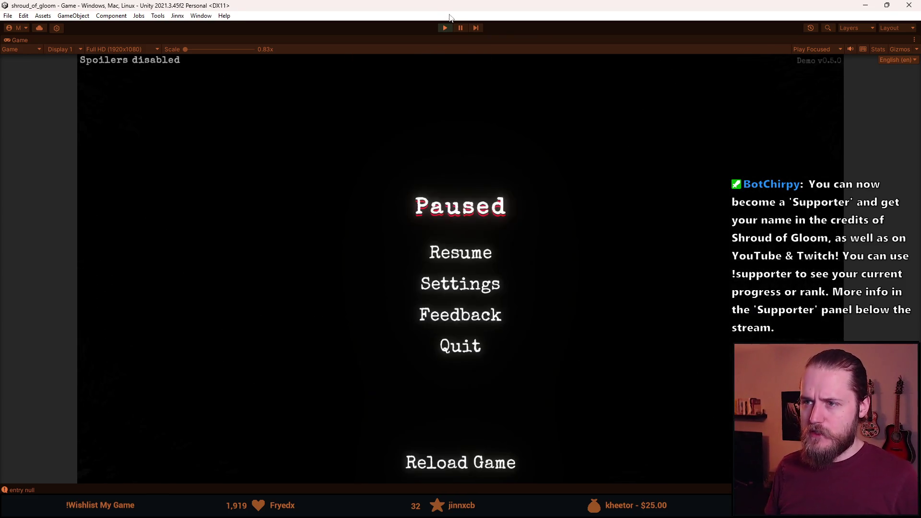
click(445, 28)
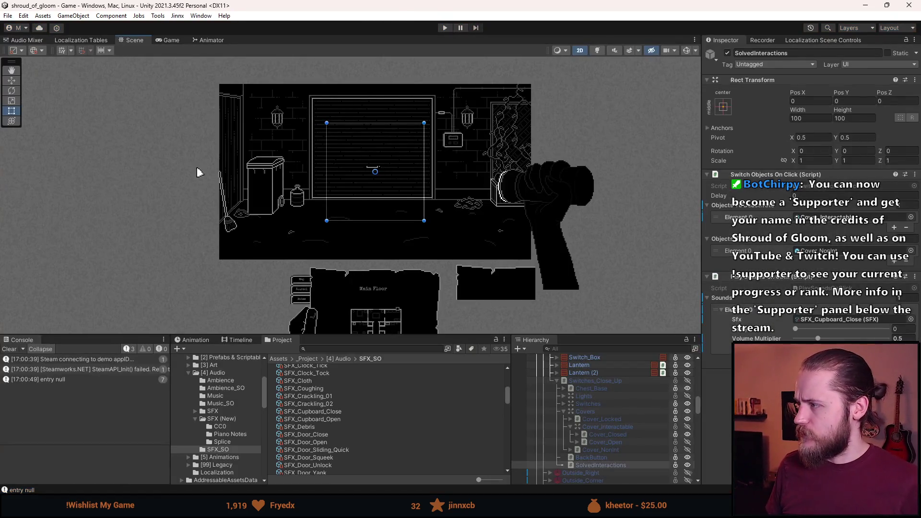
key(alt+Tab)
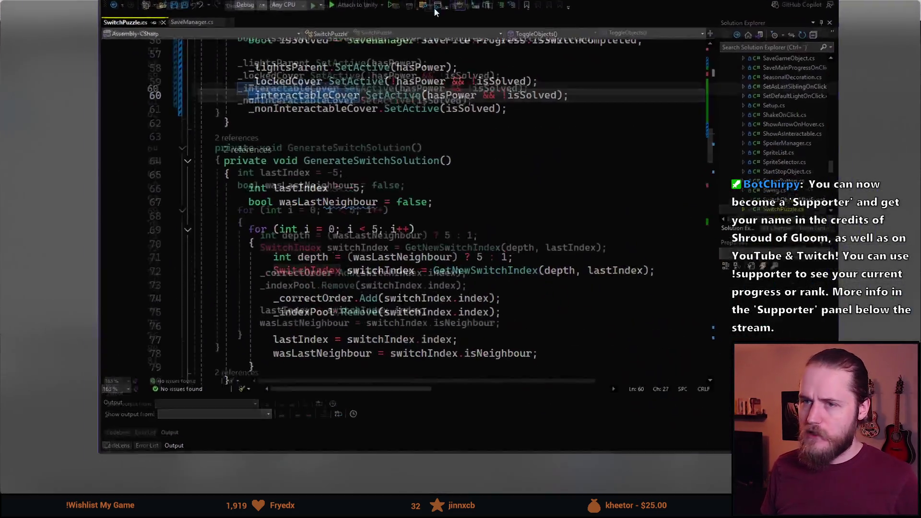
- Open Puzzle.cs and start a new public void SetMapMarkersAsInProgress() method near the class end
click(823, 62)
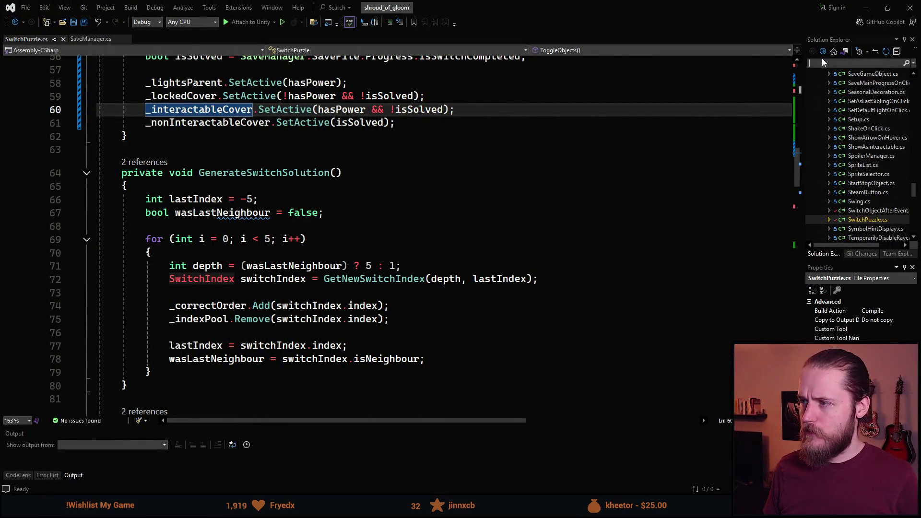
text(puzle)
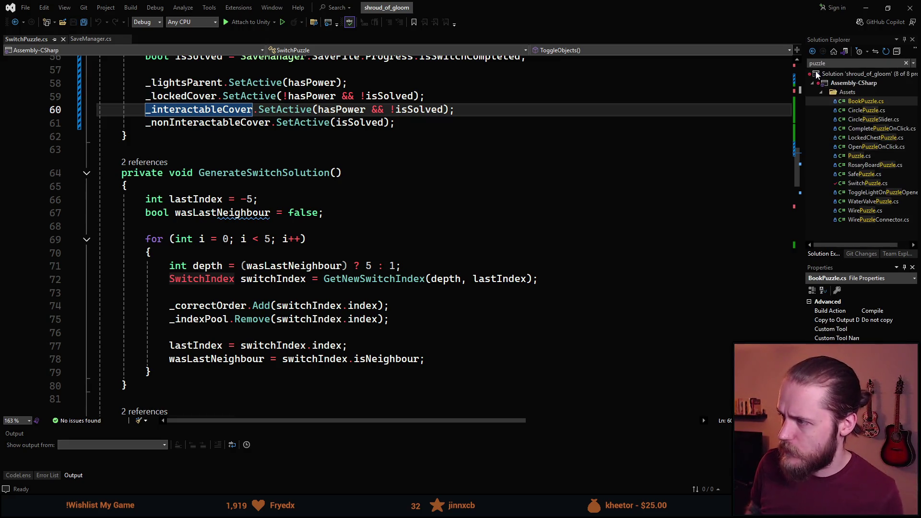
key(Down)
key(Down)
key(Down)
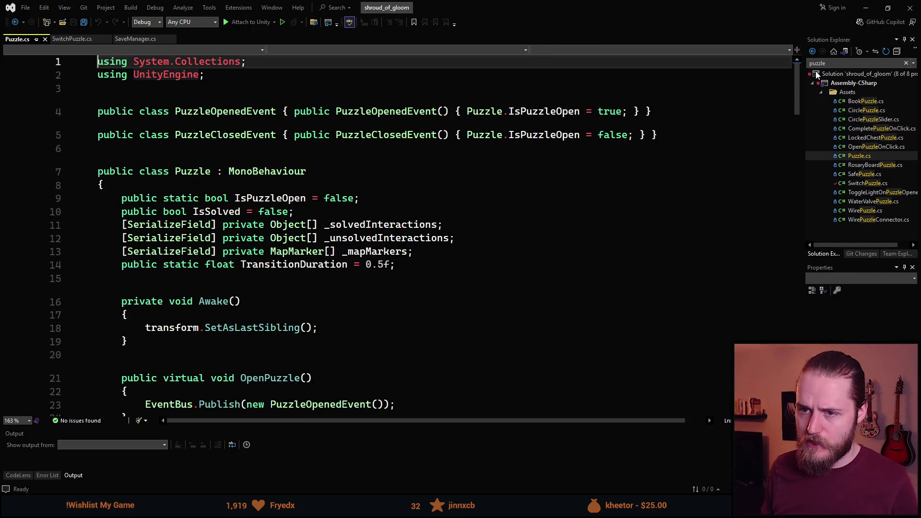
scroll(490, 210, down, 17)
scroll(463, 246, down, 3)
scroll(395, 238, down, 17)
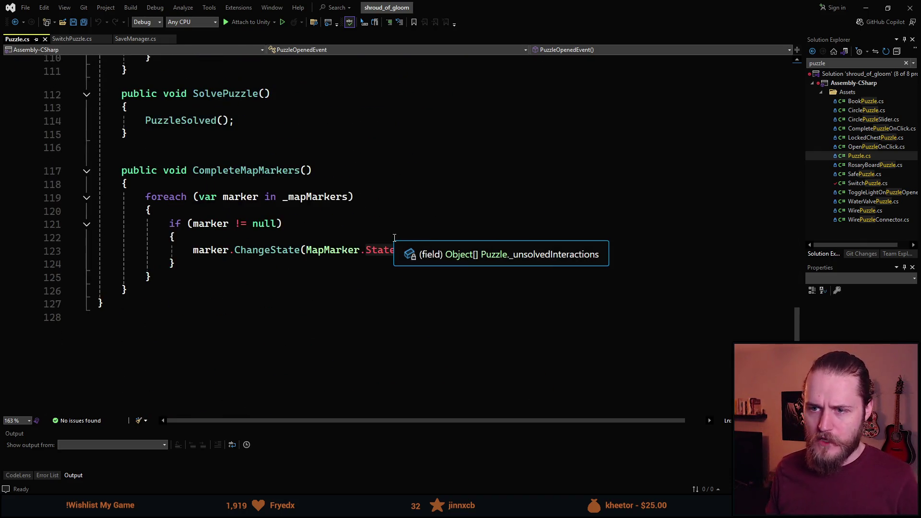
key(Return)
key(Return)
text(public void )
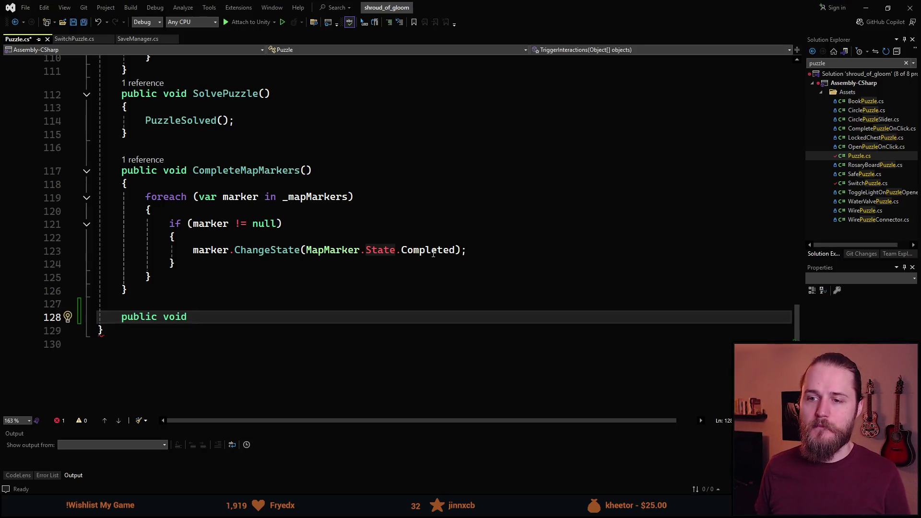
text(SetMap)
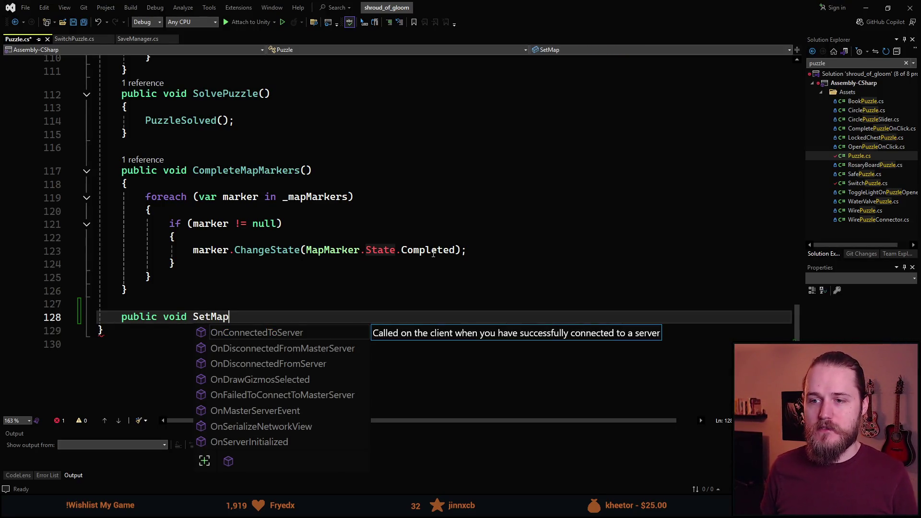
text(MarkersAsIn)
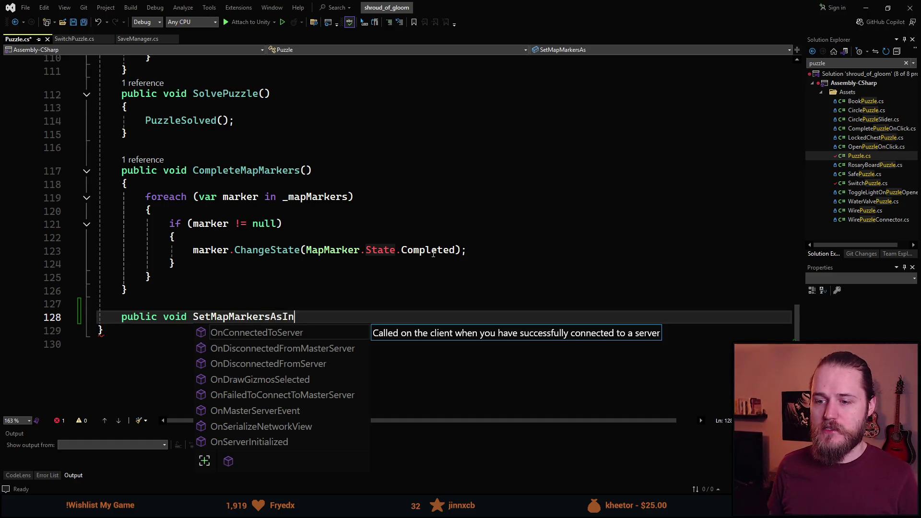
text(Progress())
key(Return)
text({)
key(Return)
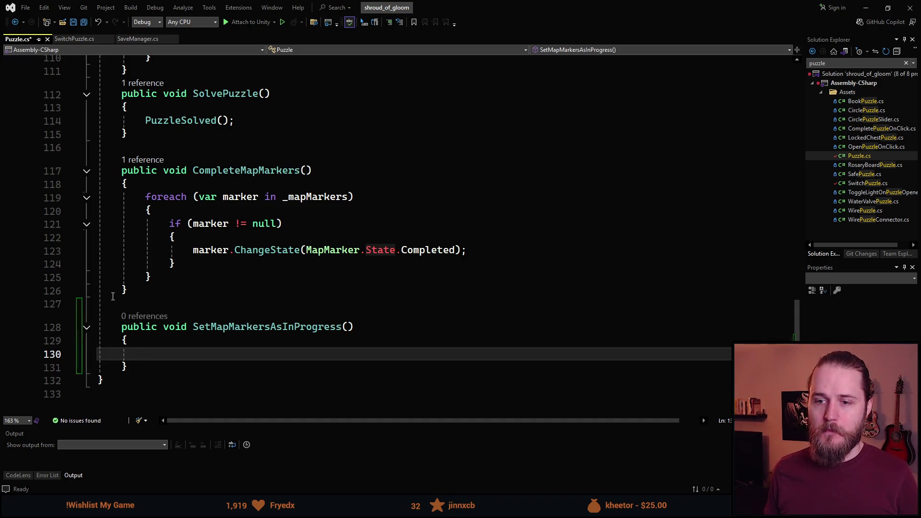
- Copy CompleteMapMarkers' foreach loop into the new method, change Completed to InProgress, and save
drag(152, 277, 147, 201)
key(ctrl+c)
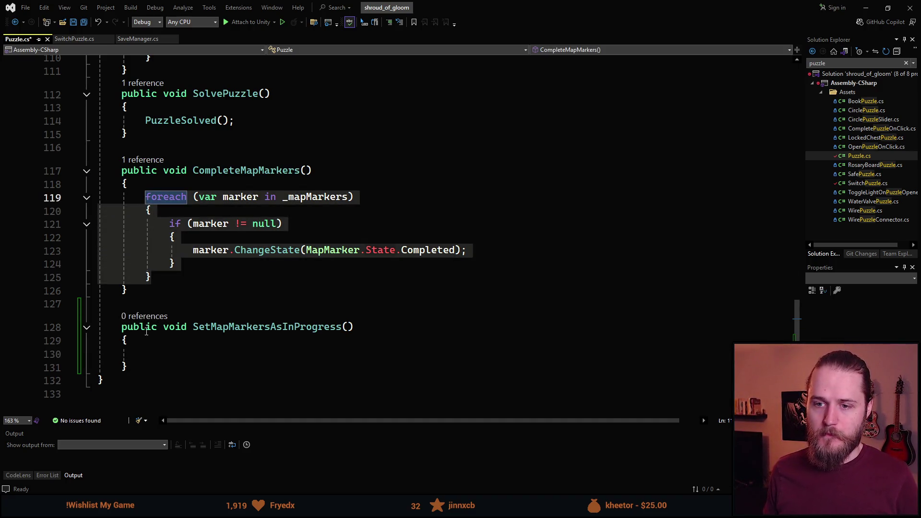
click(144, 354)
key(ctrl+v)
double_click(416, 384)
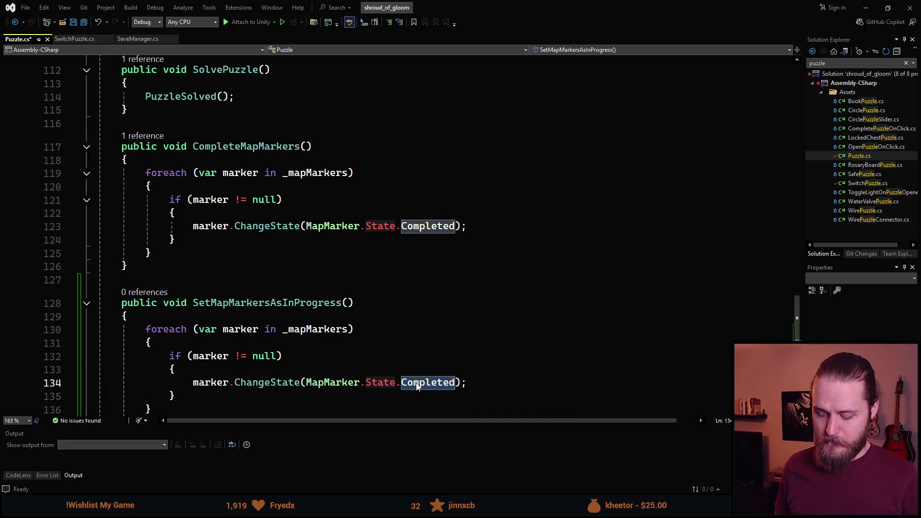
text(InProgress)
scroll(416, 382, down, 2)
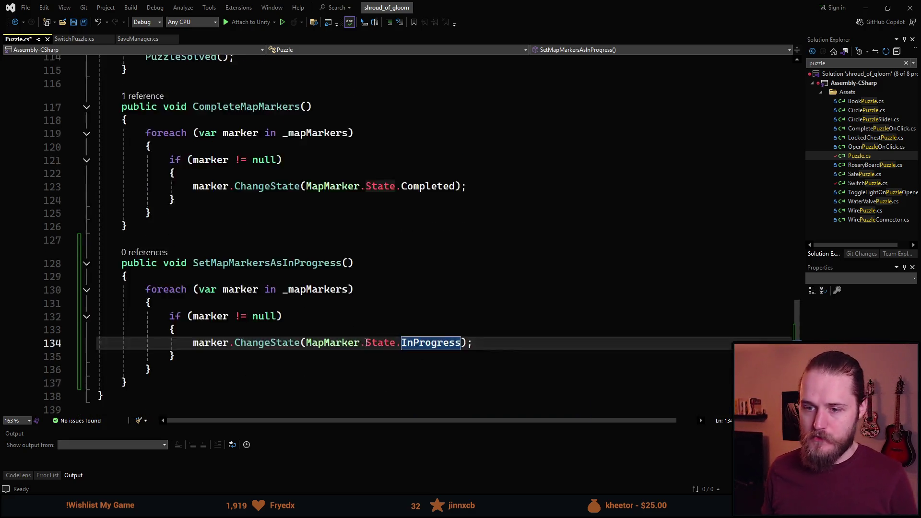
key(ctrl+s)
scroll(422, 289, up, 4)
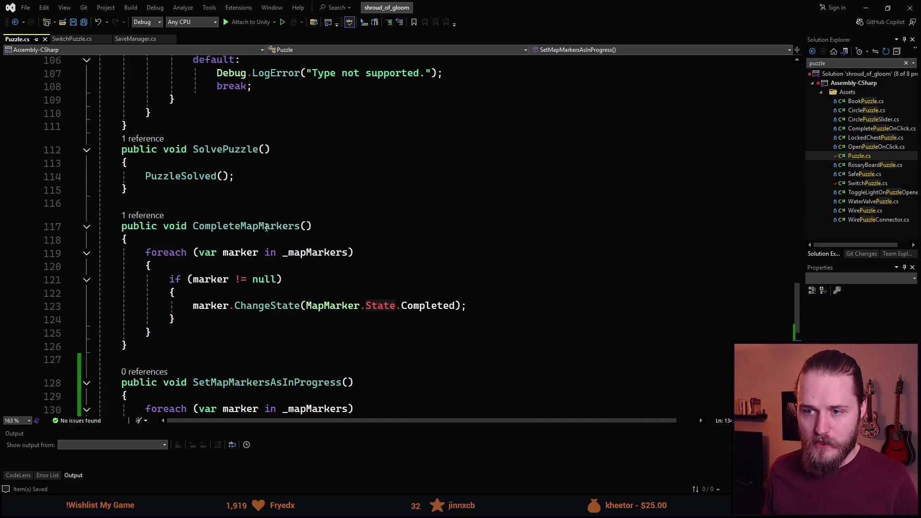
- Rename CompleteMapMarkers to SetMapMarkersAsCompleted everywhere and save
click(266, 228)
key(ctrl+r)
key(ctrl+r)
text(SetMarkers)
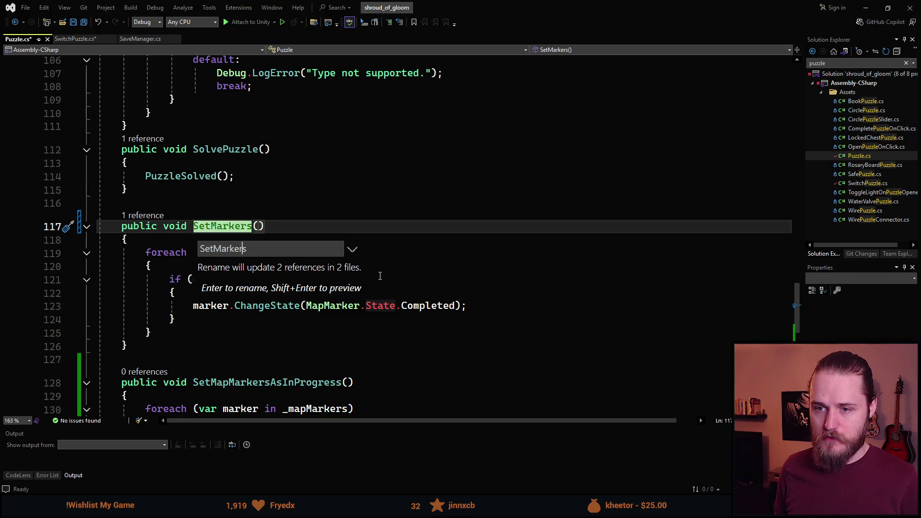
text(ap)
key(End)
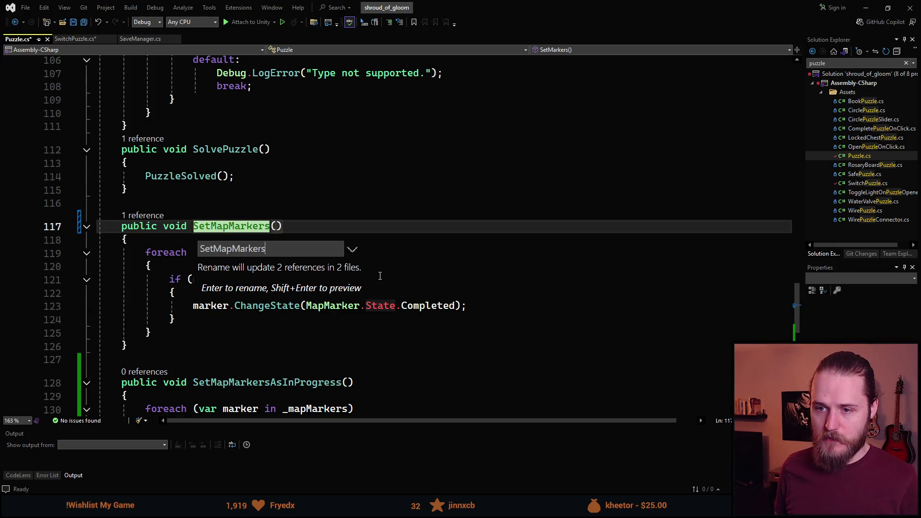
text(AsCompleted)
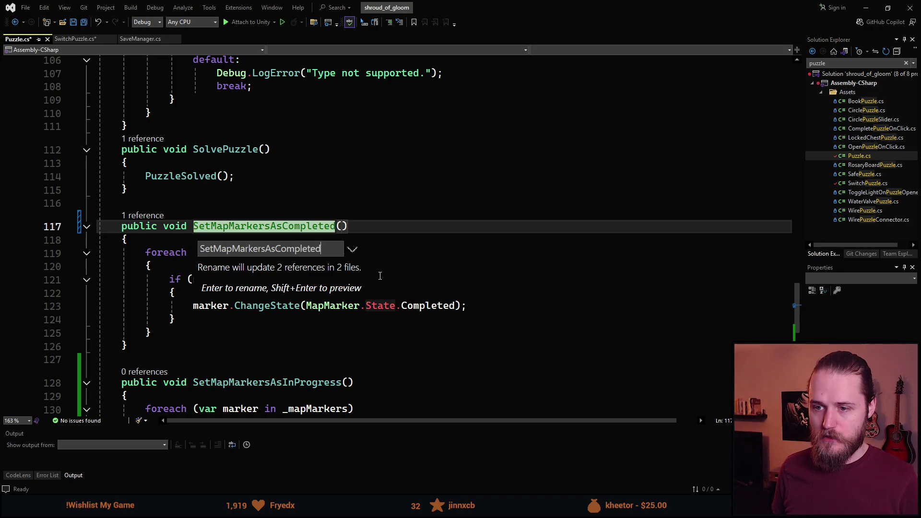
key(Return)
key(ctrl+s)
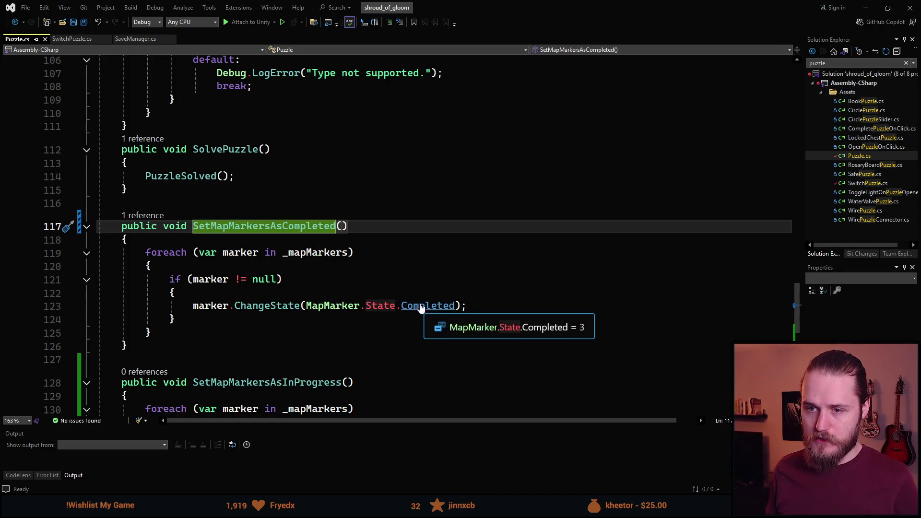
- Glance at SwitchPuzzle.cs, go back to Puzzle.cs, and jump to ChangeState in MapMarker.cs
click(72, 38)
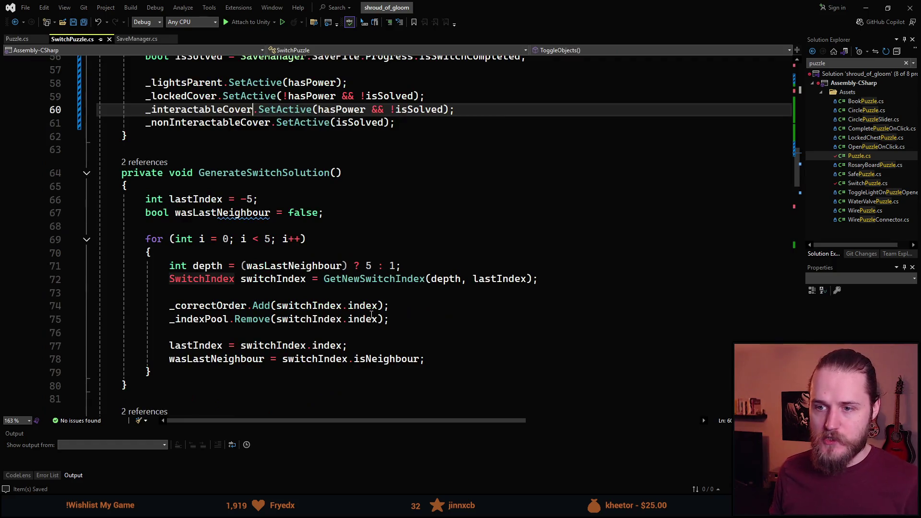
scroll(343, 283, up, 4)
scroll(343, 283, up, 4)
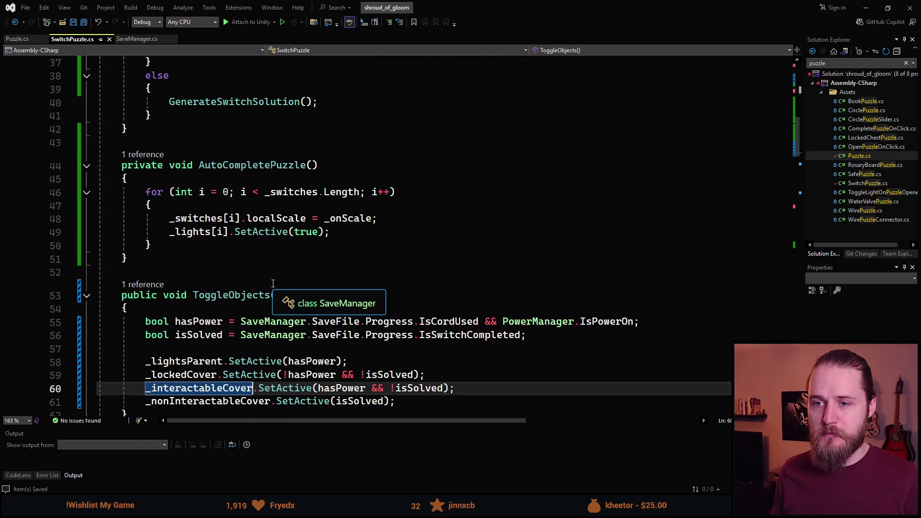
key(ctrl+minus)
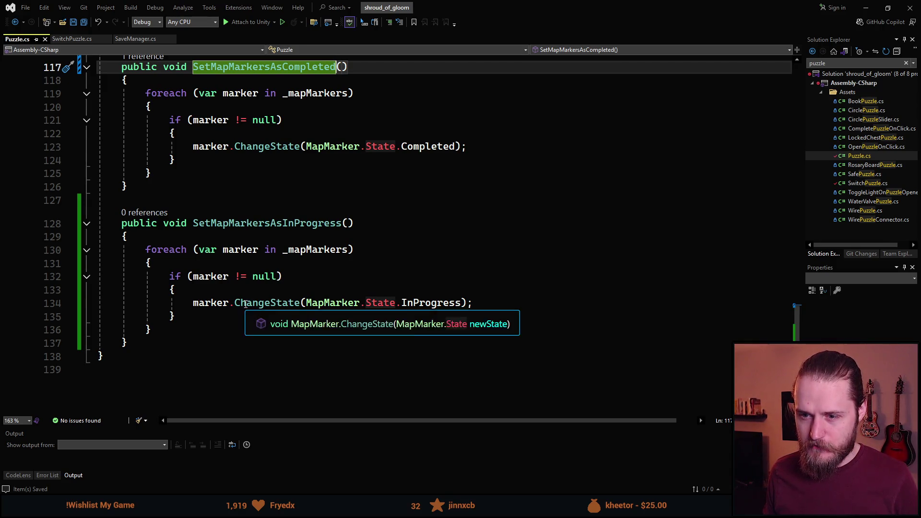
ctrl+click(248, 304)
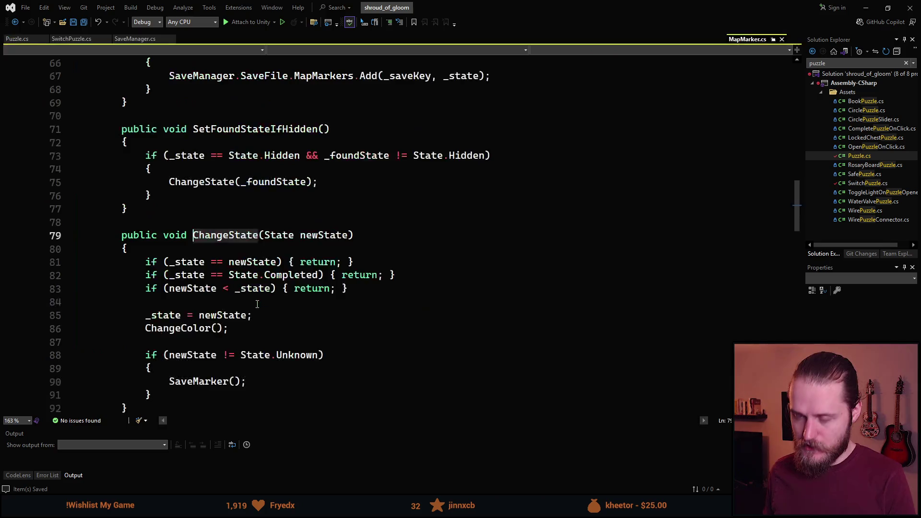
- Review ChangeState's newState and _state checks, then select the Completed guard on line 82
scroll(303, 282, down, 3)
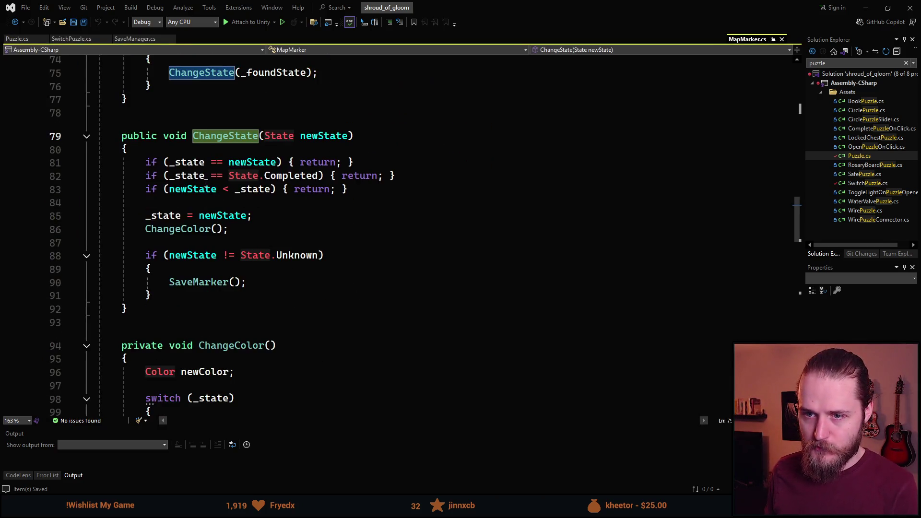
key(ctrl+minus)
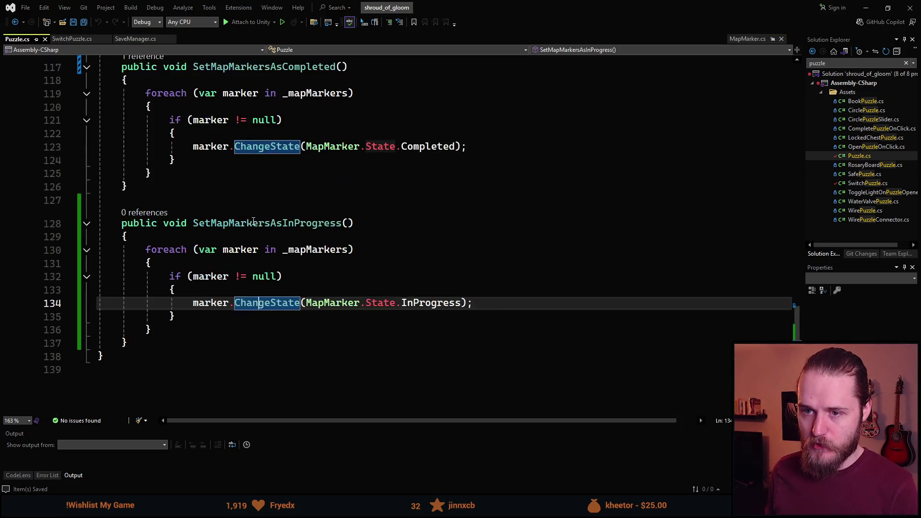
ctrl+click(282, 309)
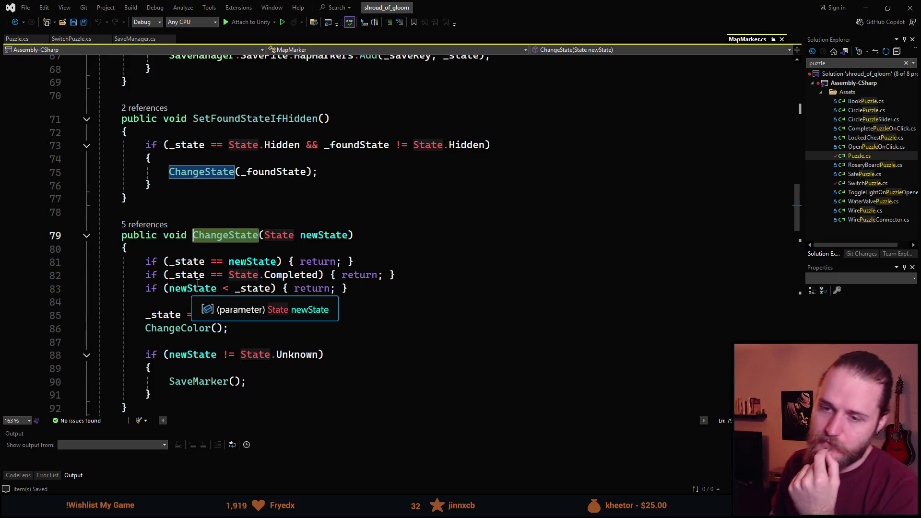
click(242, 276)
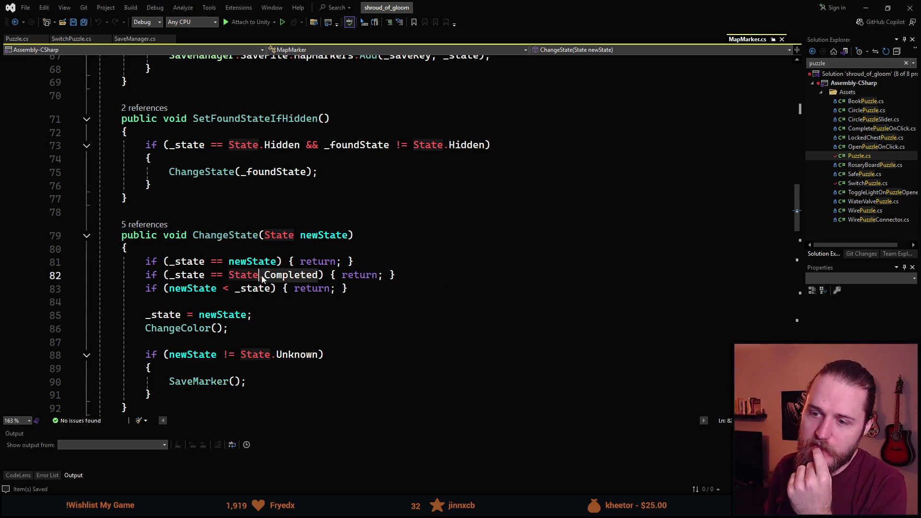
double_click(198, 289)
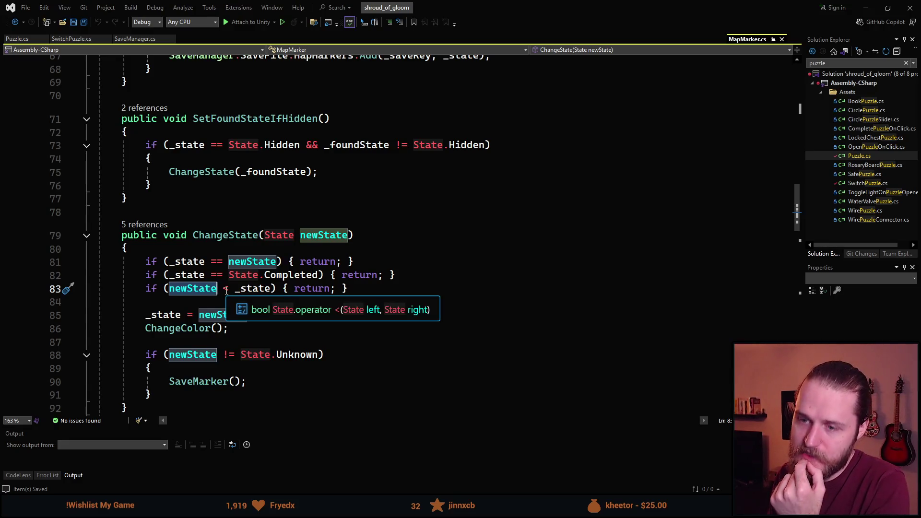
click(247, 290)
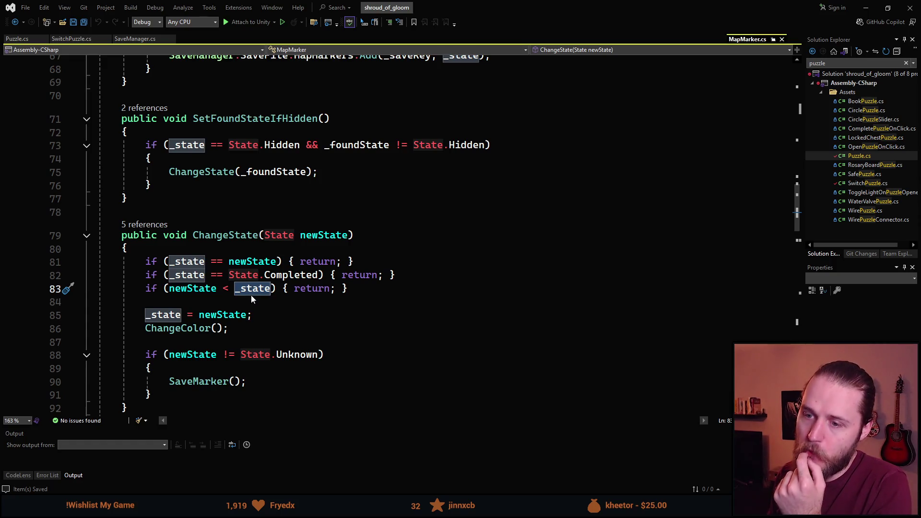
click(282, 276)
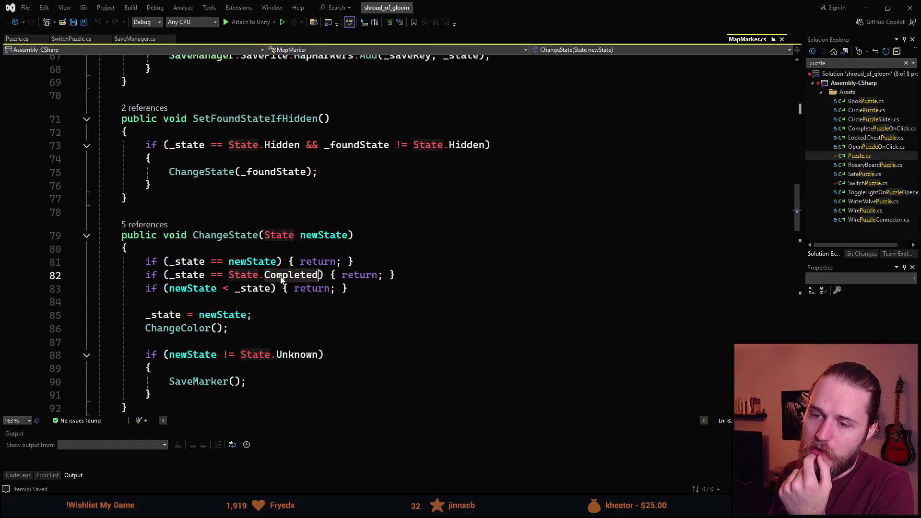
triple_click(185, 275)
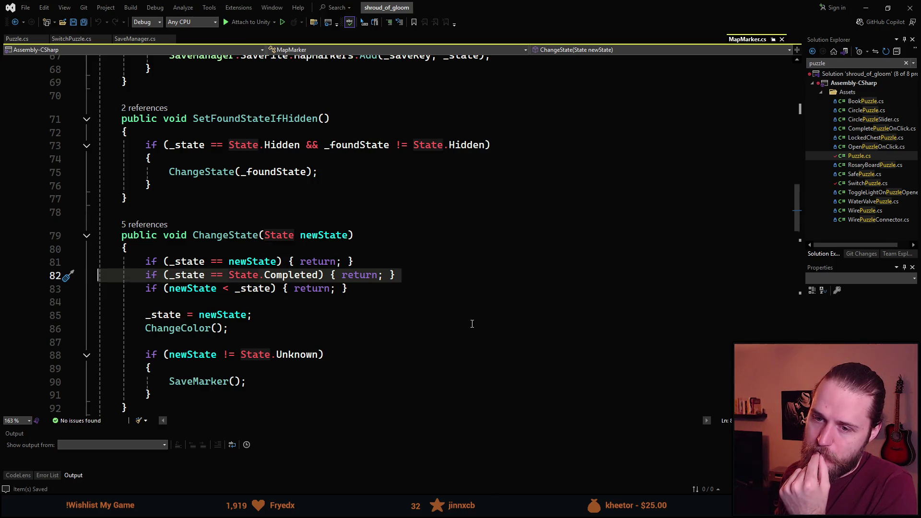
- Delete the Completed early-return line and review the remaining newState and _state checks
key(Delete)
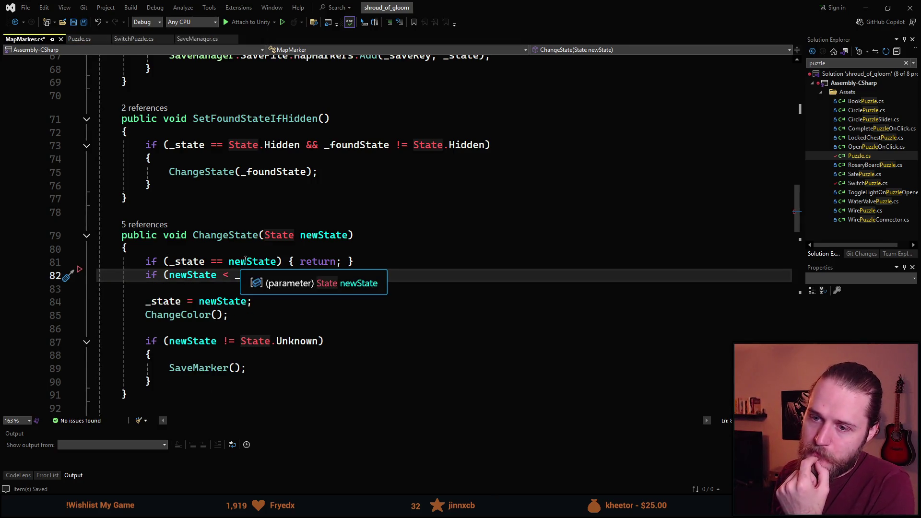
click(194, 263)
double_click(194, 262)
double_click(267, 263)
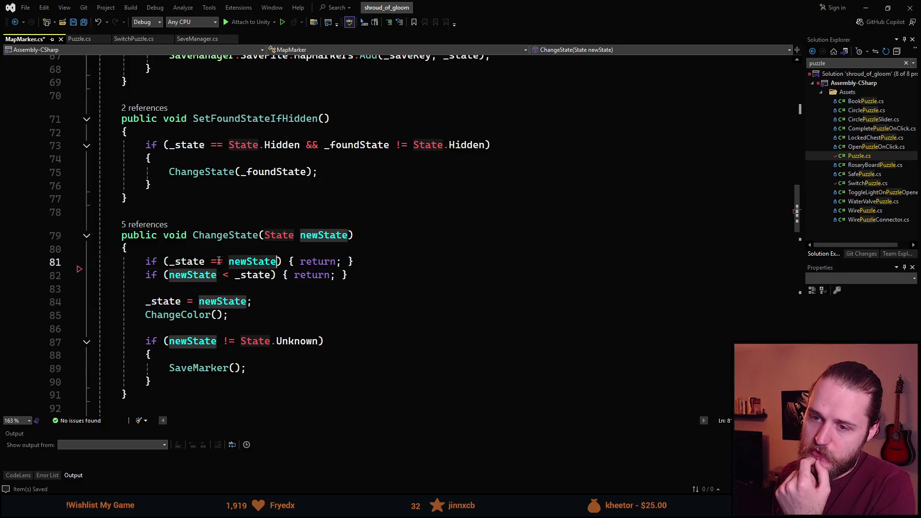
double_click(312, 266)
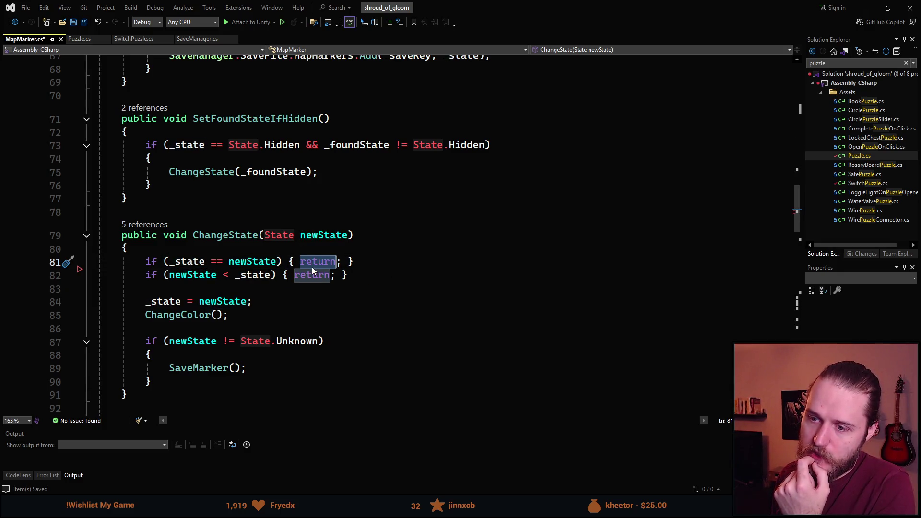
click(190, 278)
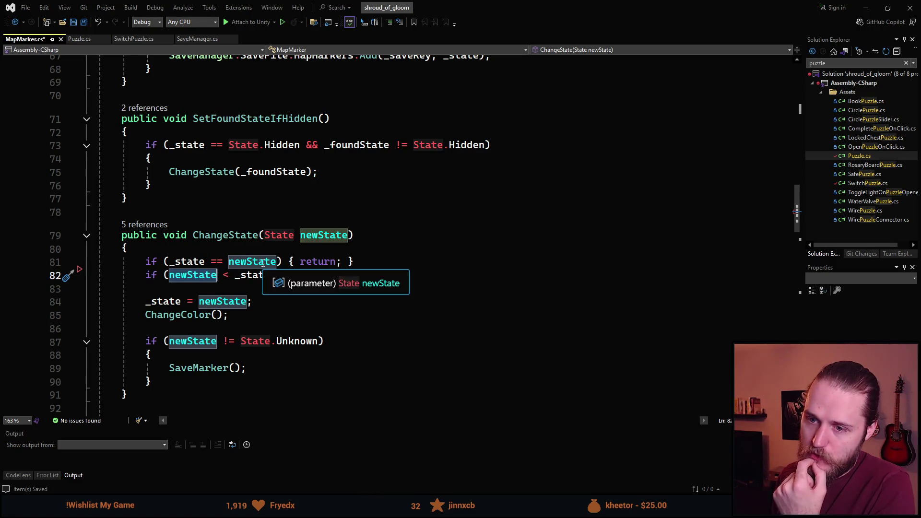
double_click(327, 260)
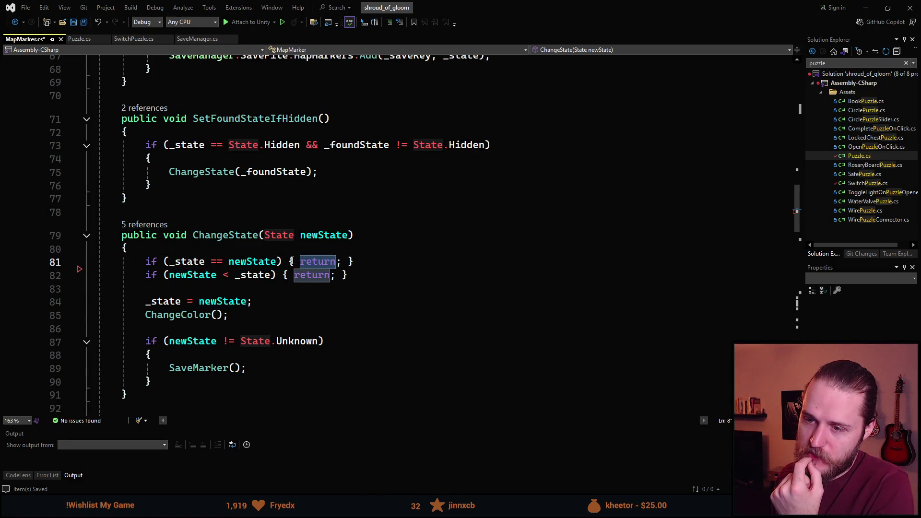
click(201, 281)
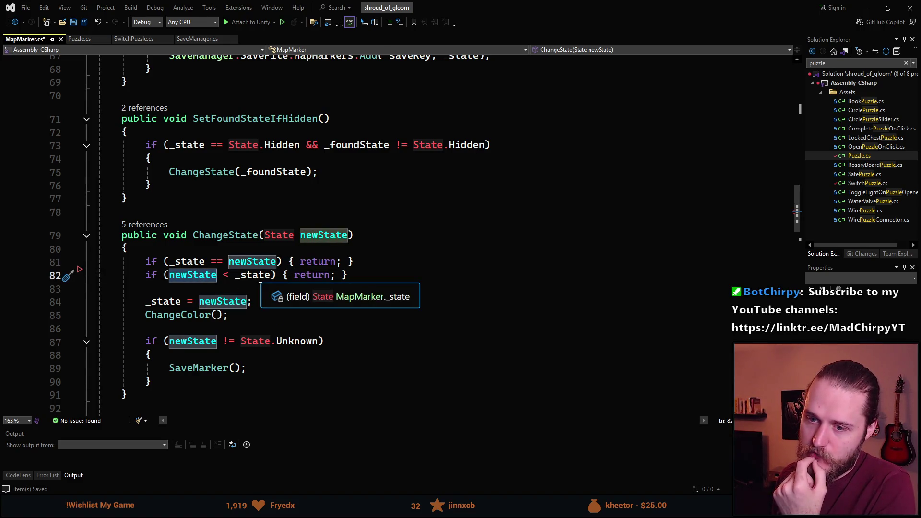
double_click(311, 275)
click(268, 289)
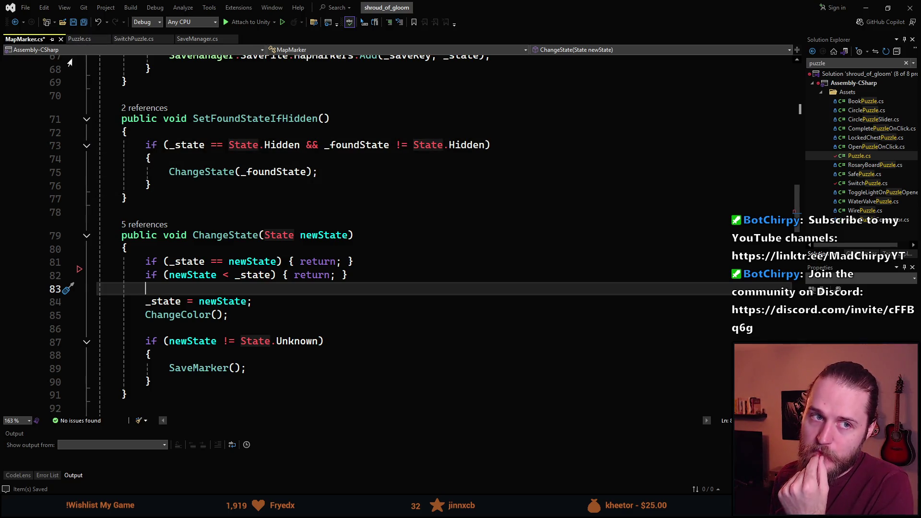
- Look through SwitchPuzzle.cs and MapMarker.cs, ending on SetMapMarkersAsInProgress in Puzzle.cs
click(122, 41)
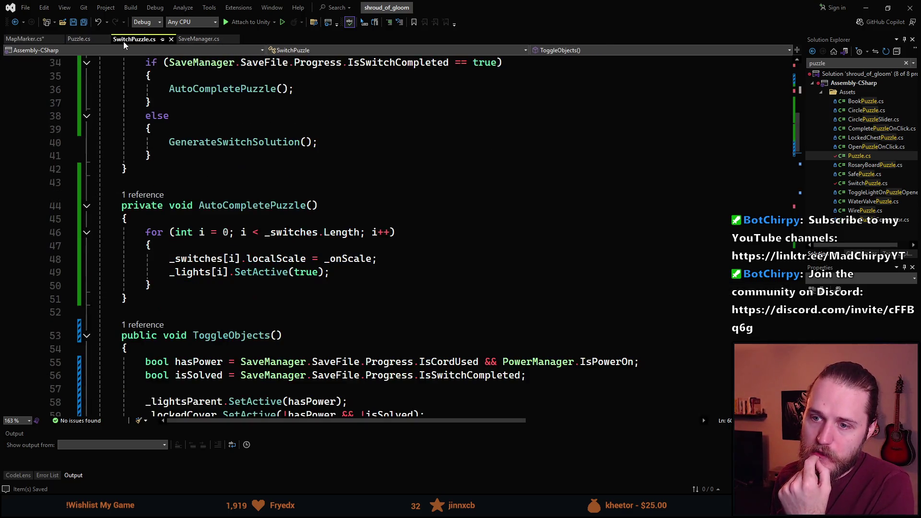
scroll(252, 324, down, 9)
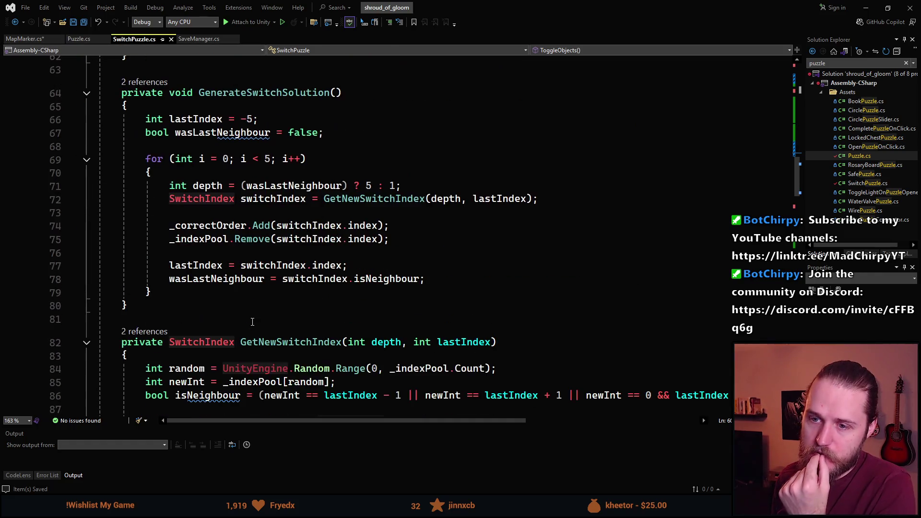
scroll(252, 323, up, 10)
scroll(251, 323, up, 6)
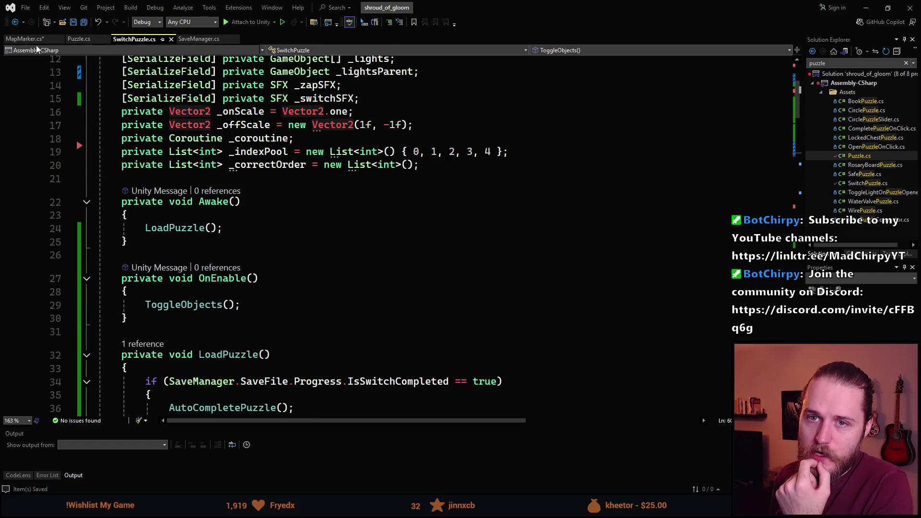
click(24, 39)
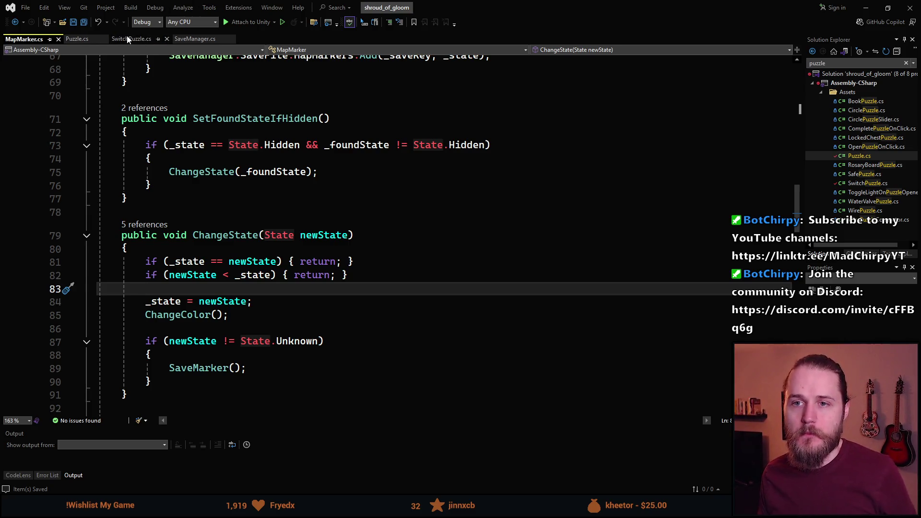
click(126, 41)
click(82, 39)
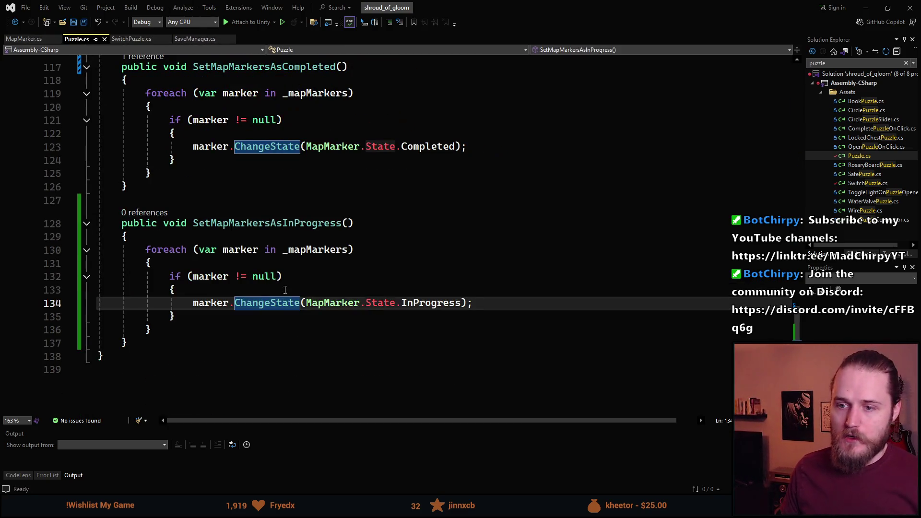
- Add a SetMapMarkersAsInProgress() call after LoadPuzzle() in SwitchPuzzle's Awake and save
click(127, 39)
scroll(187, 308, down, 4)
click(230, 260)
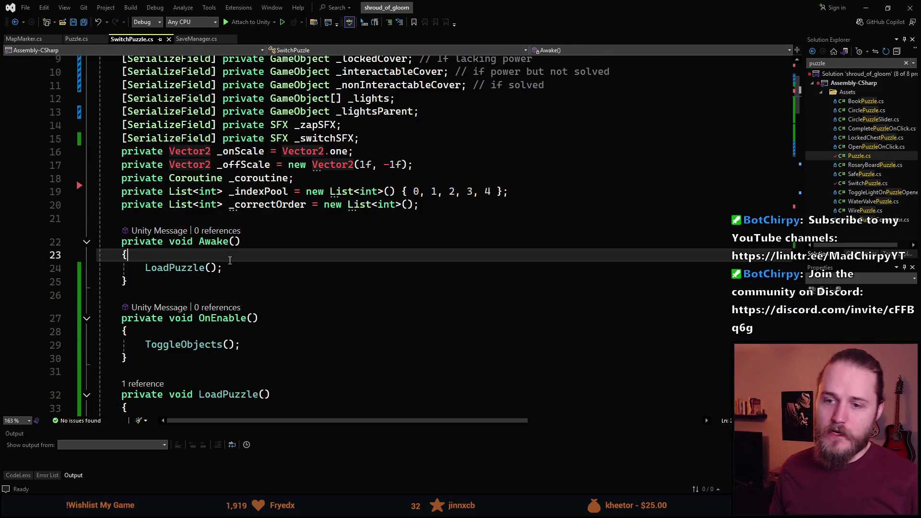
key(Down)
key(End)
key(Return)
text(SetM)
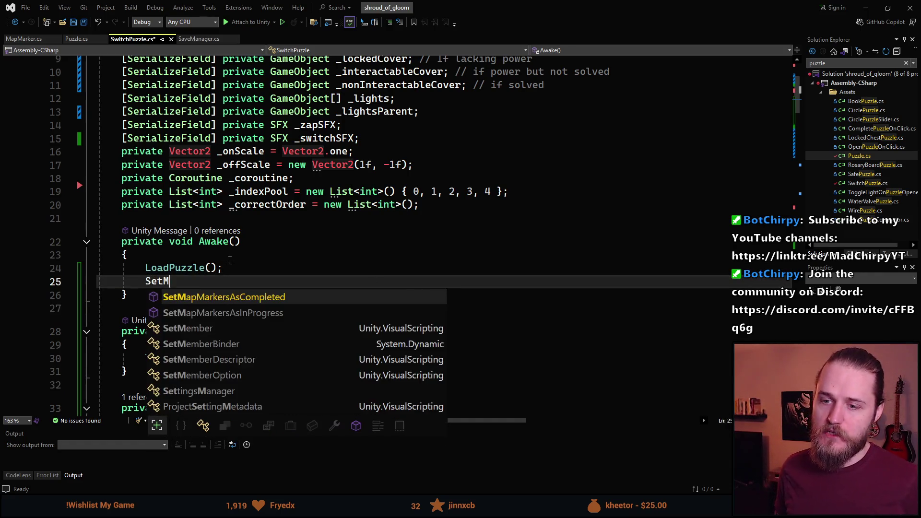
key(Down)
key(Tab)
key(ctrl+s)
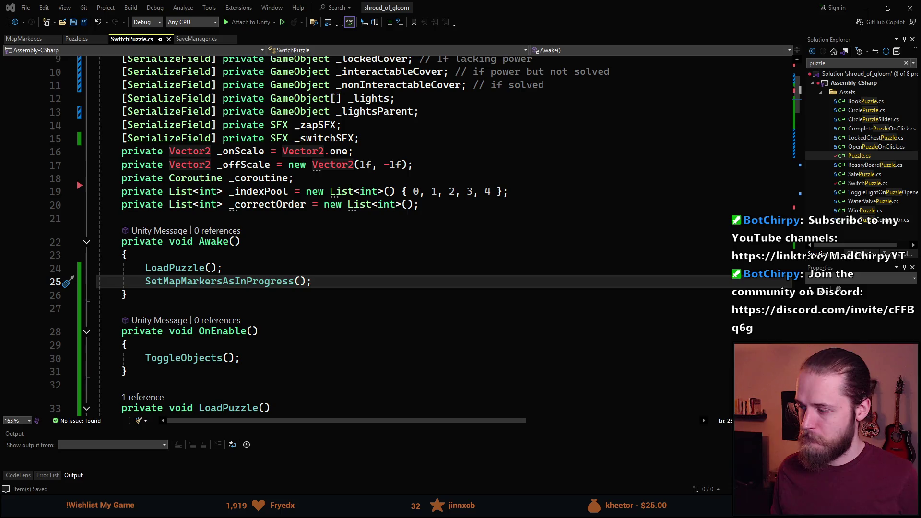
- Review the updated Awake method and minimize Visual Studio
click(267, 273)
scroll(266, 274, up, 1)
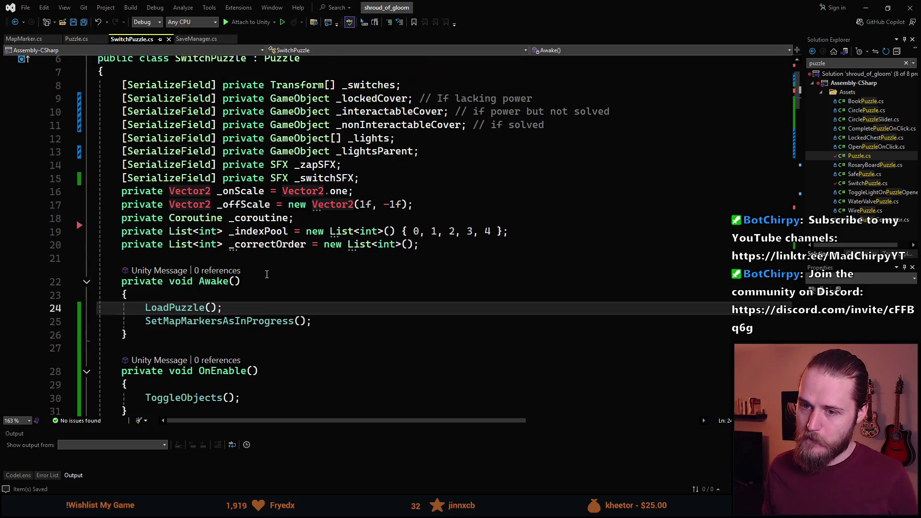
scroll(267, 274, down, 1)
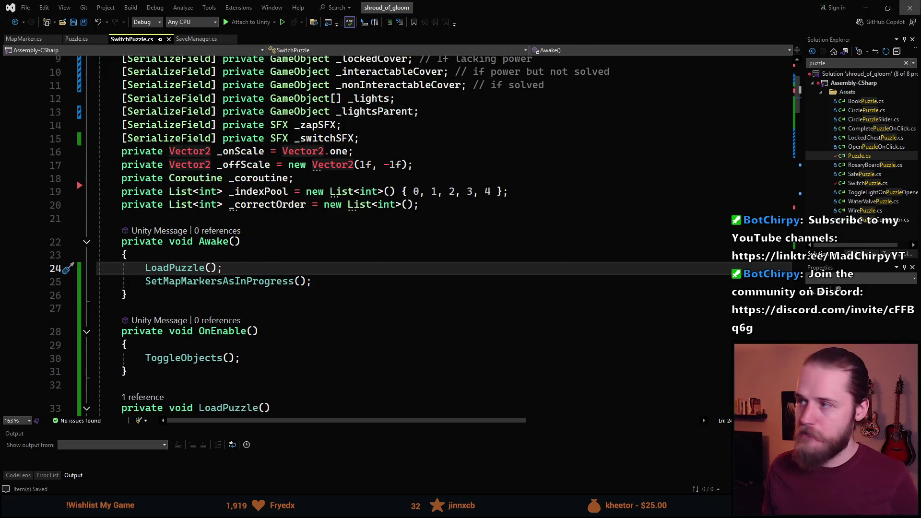
click(865, 8)
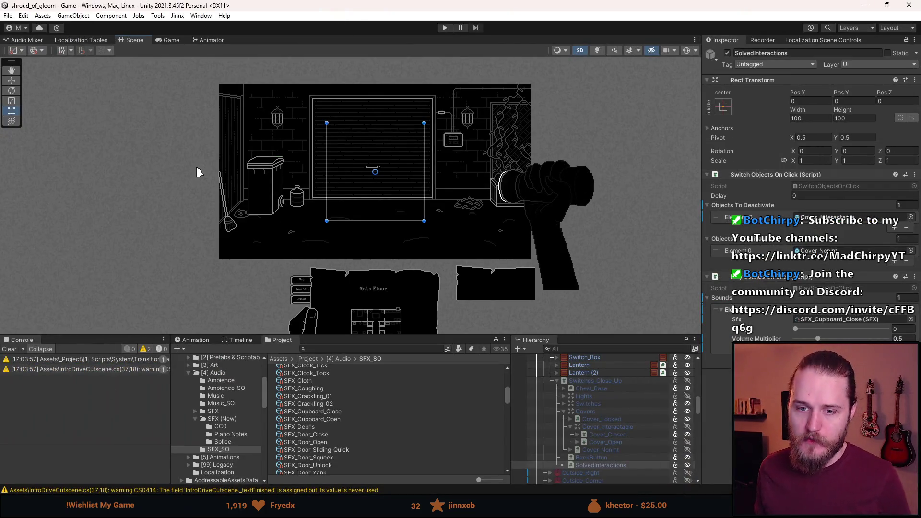
- Clear the console warnings and apply the Outside_Garage room's prefab overrides
click(10, 350)
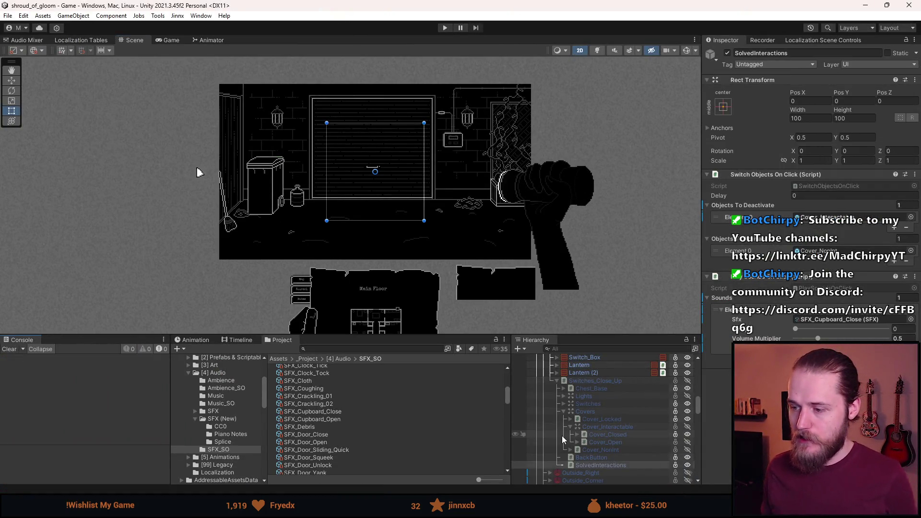
scroll(562, 435, up, 3)
scroll(576, 436, up, 5)
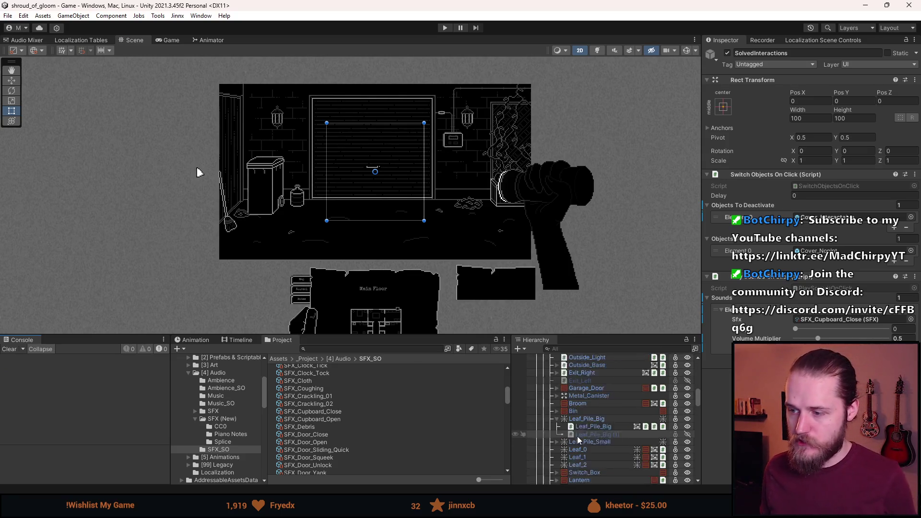
scroll(587, 398, up, 4)
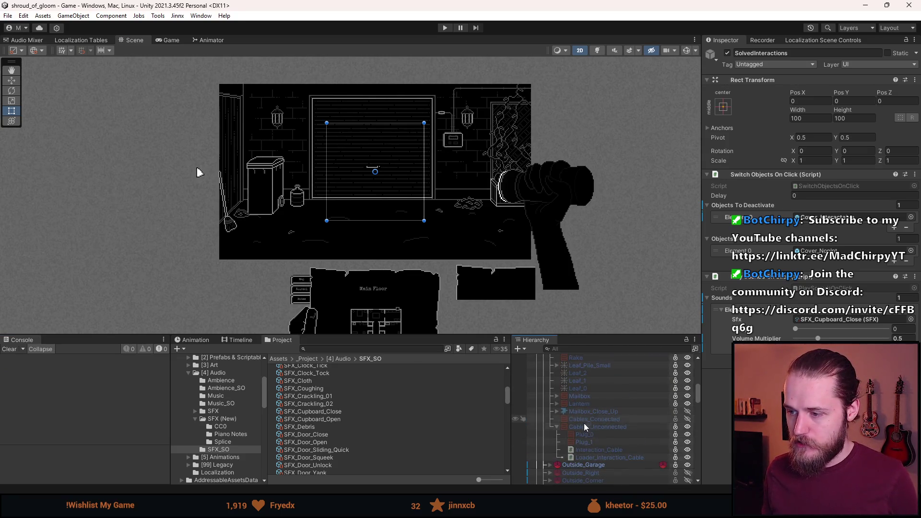
click(578, 465)
click(876, 74)
click(885, 193)
- Deactivate the Outside_Garage room and start Play mode
scroll(599, 440, up, 5)
click(551, 404)
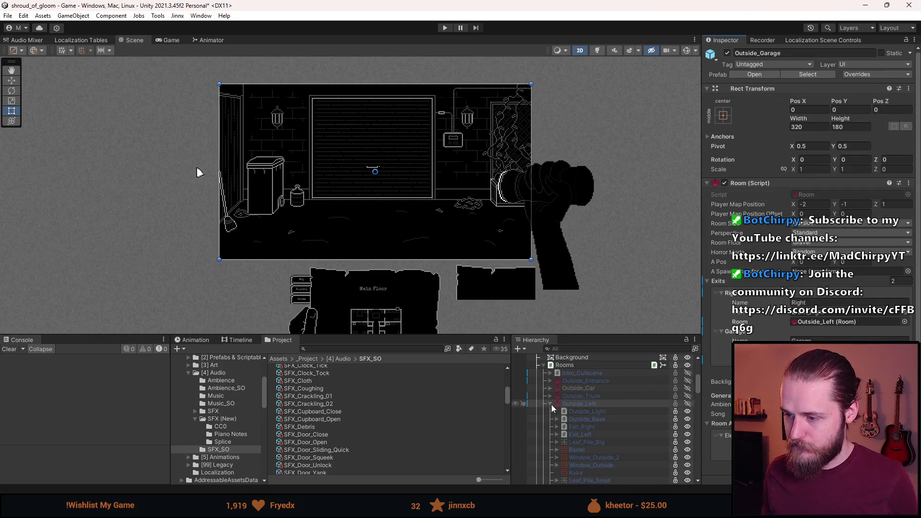
key(alt+shift+a)
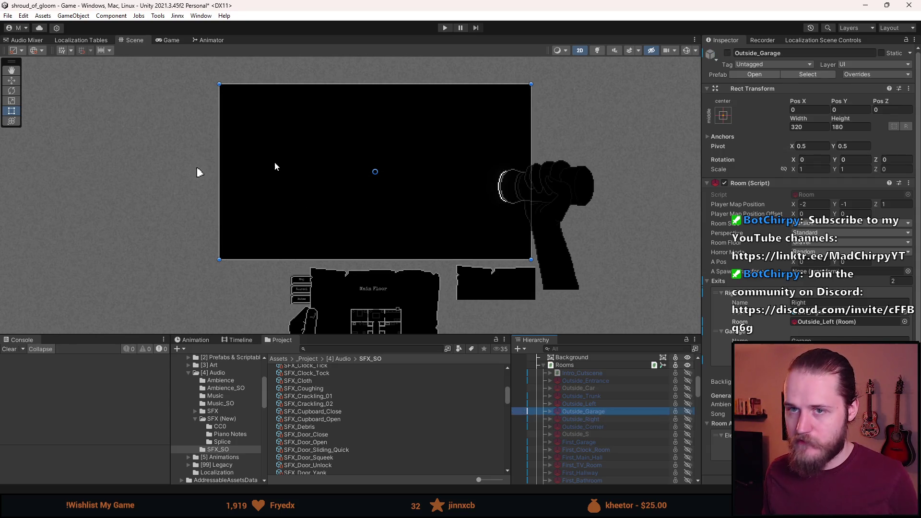
click(445, 28)
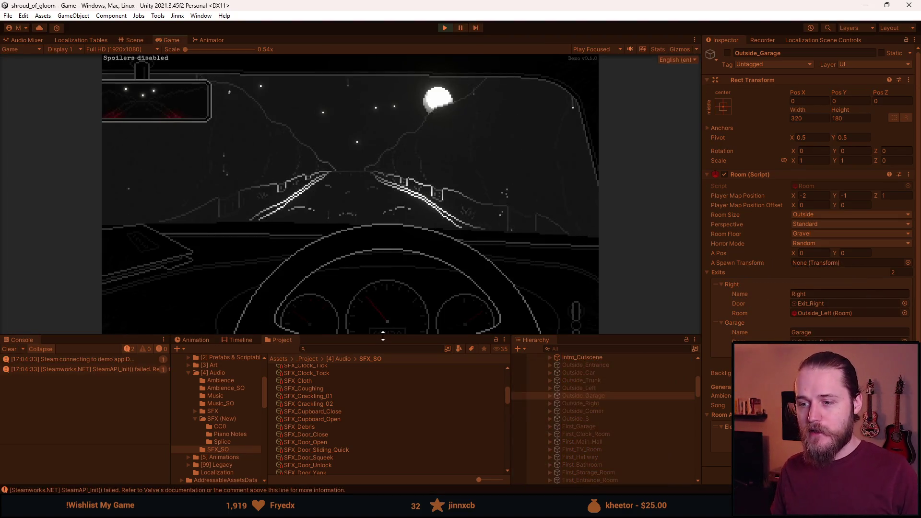
- Enlarge the Game view, walk to the entrance, check the map, then quit to the main menu
drag(384, 335, 378, 387)
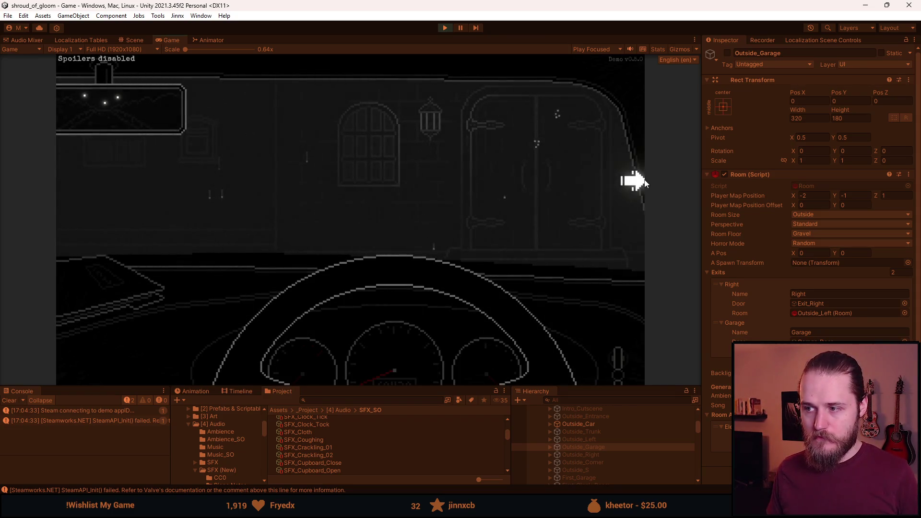
click(627, 183)
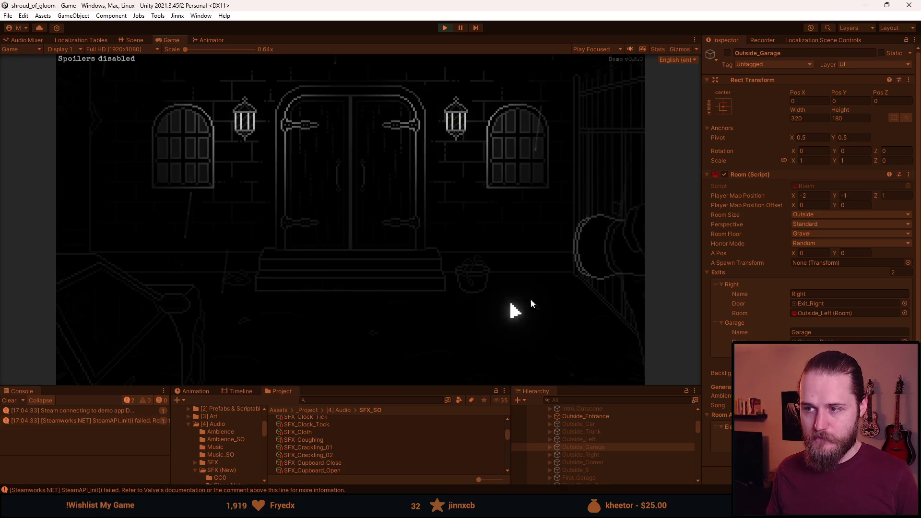
click(509, 371)
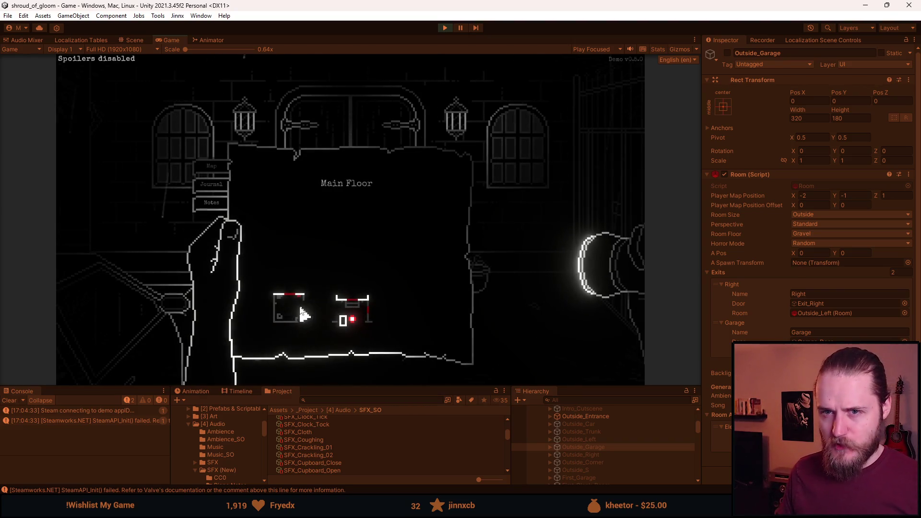
key(Escape)
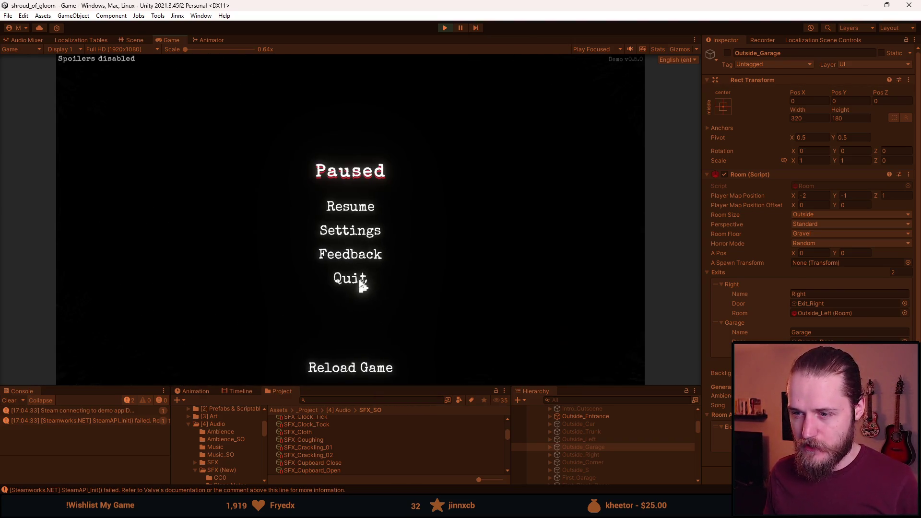
click(359, 282)
click(357, 249)
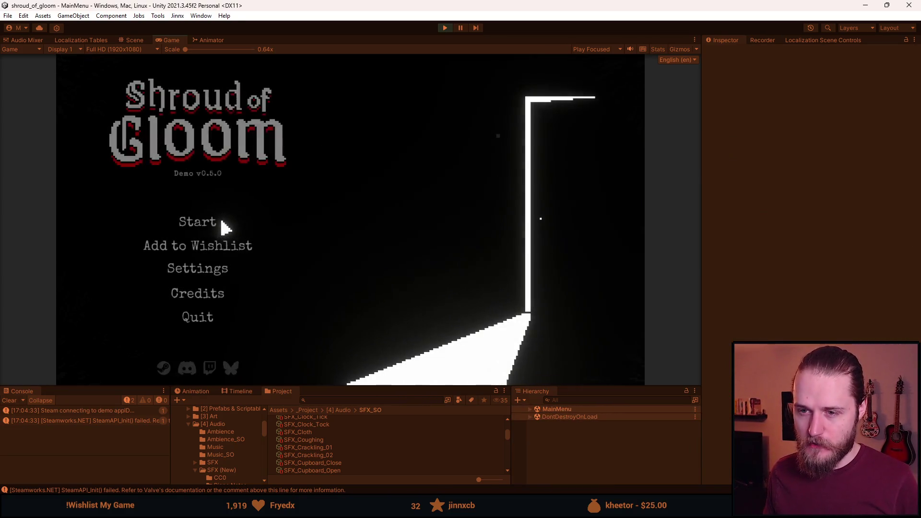
- Delete the Slot 1 save, start a new game, and make the Game view taller
click(222, 226)
click(304, 212)
click(391, 220)
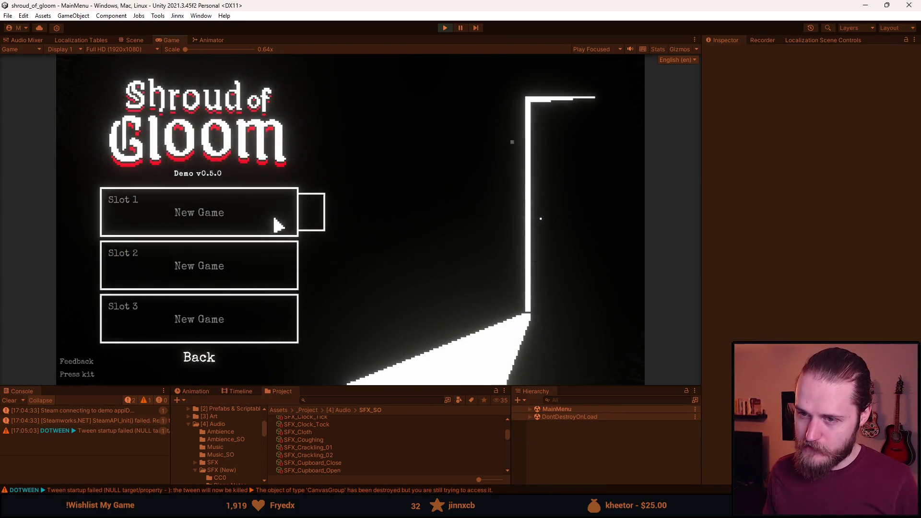
click(274, 222)
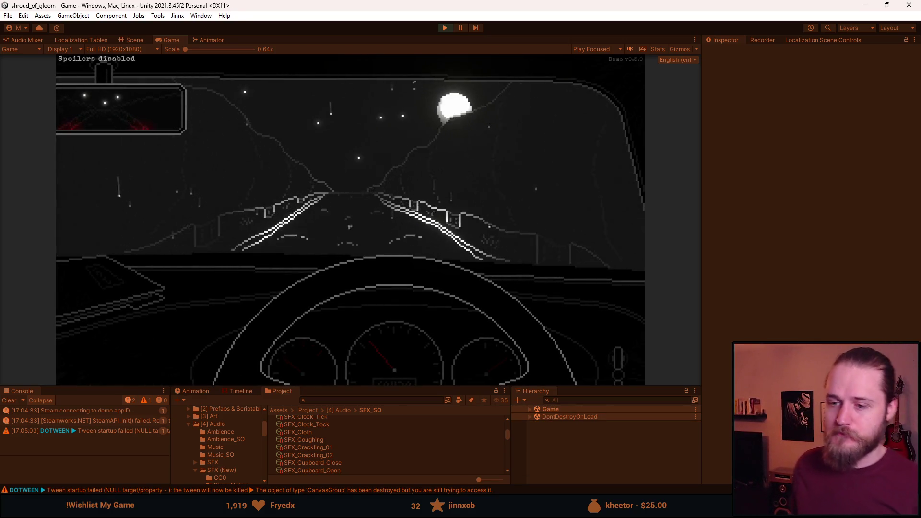
key(Escape)
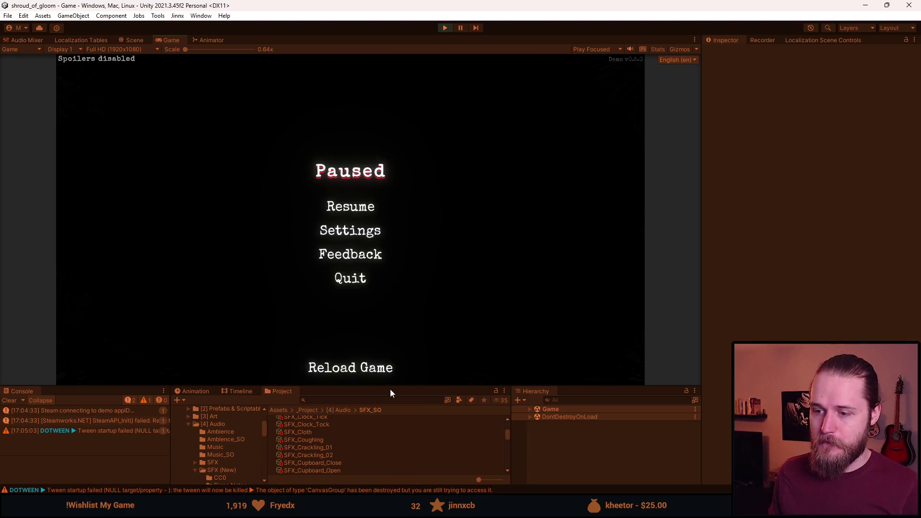
drag(390, 389, 374, 482)
click(361, 231)
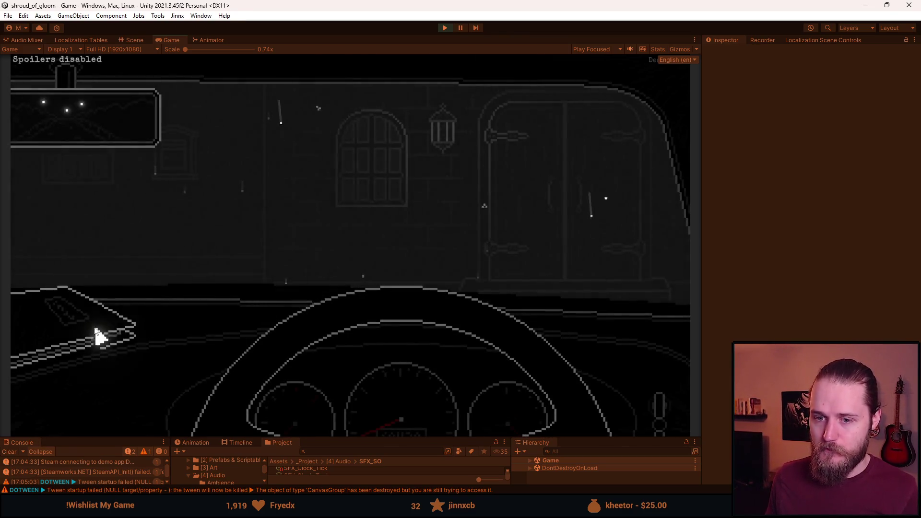
- Go from the car to the house's front doors and check the Main Floor map twice
click(594, 169)
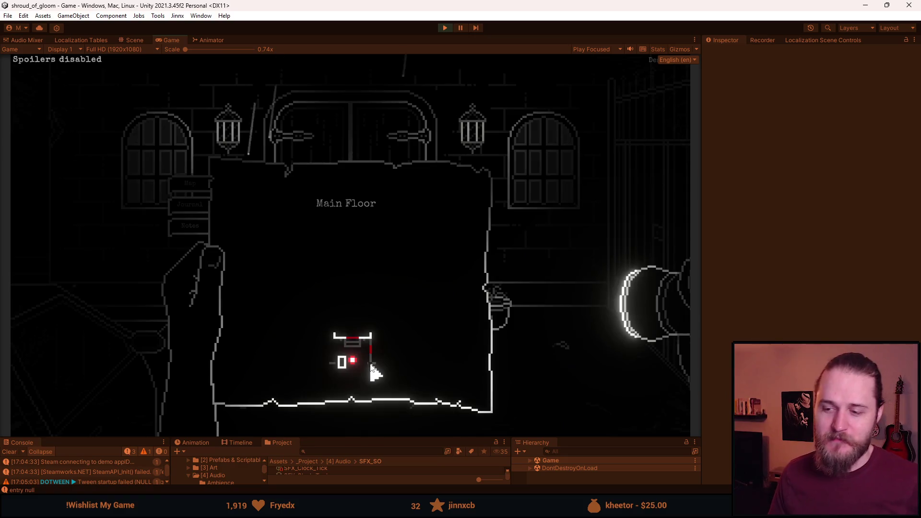
mouse_move(342, 365)
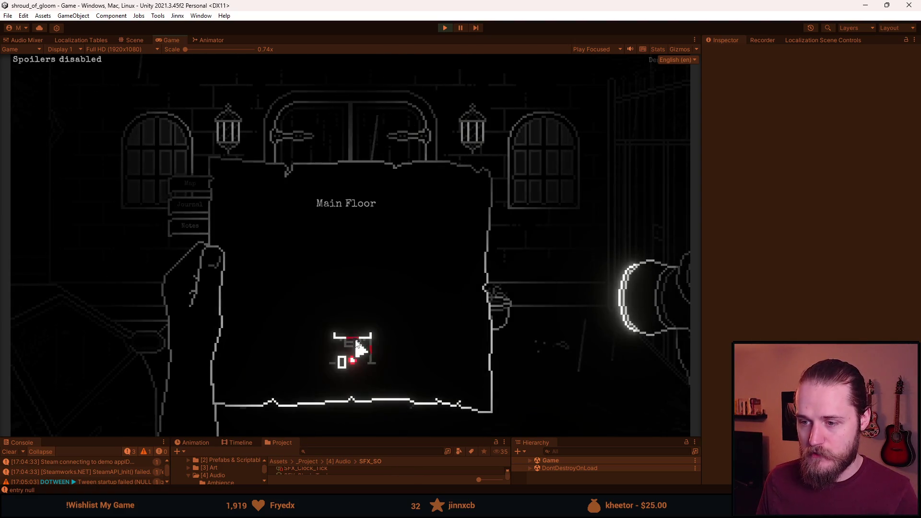
key(Escape)
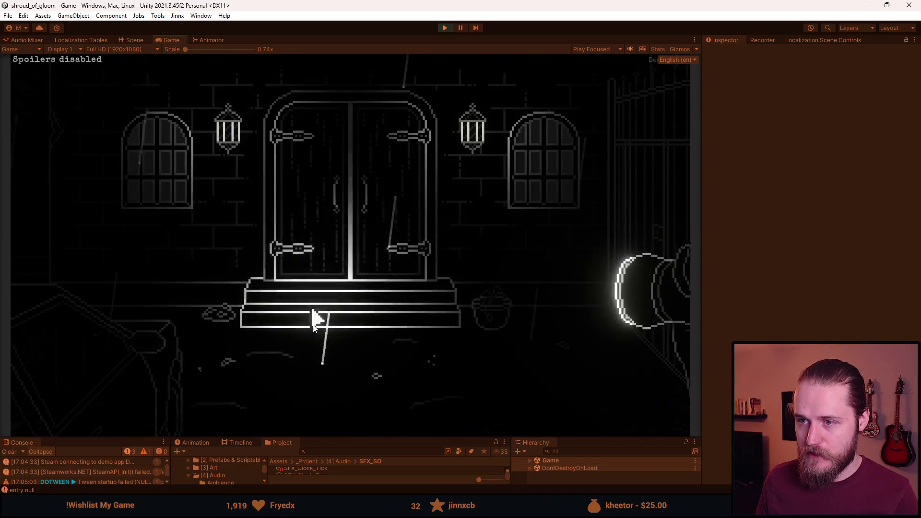
key(m)
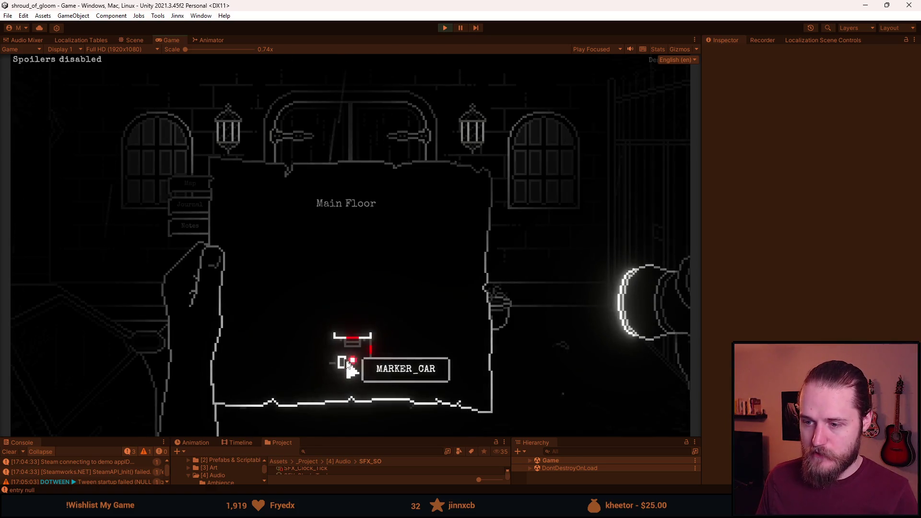
key(Escape)
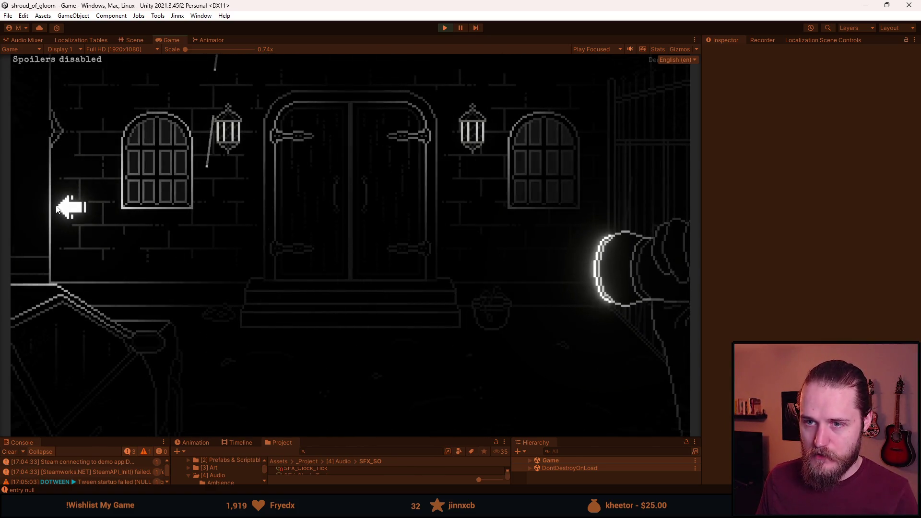
- Walk left to the garage, checking the map on the way, and open the switch box close-up
click(58, 208)
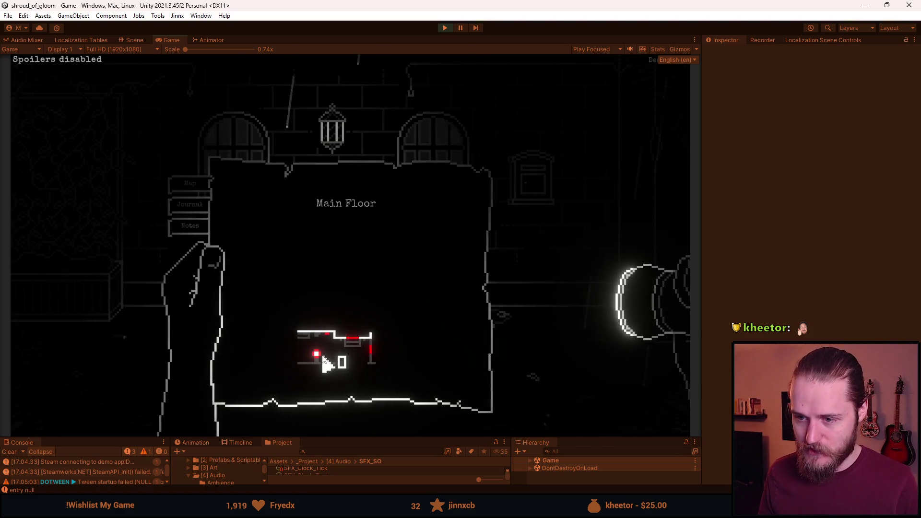
key(Escape)
click(96, 264)
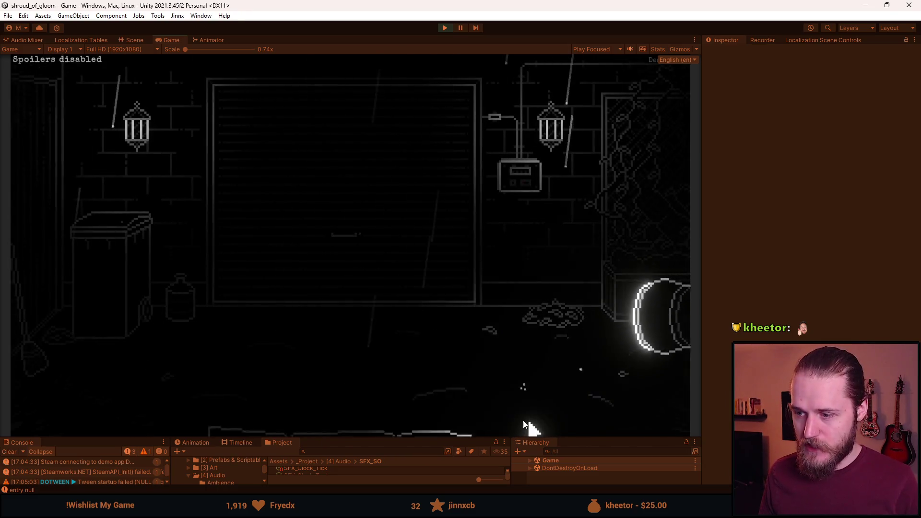
click(431, 429)
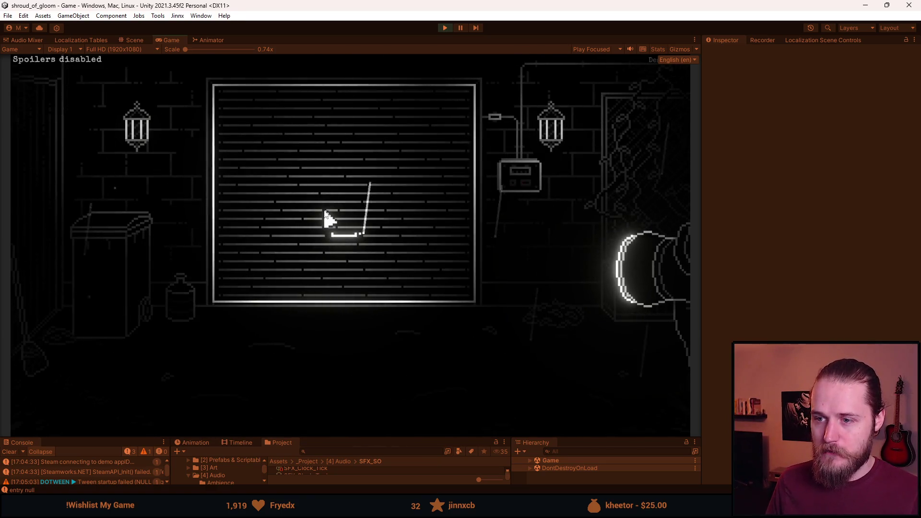
key(Tab)
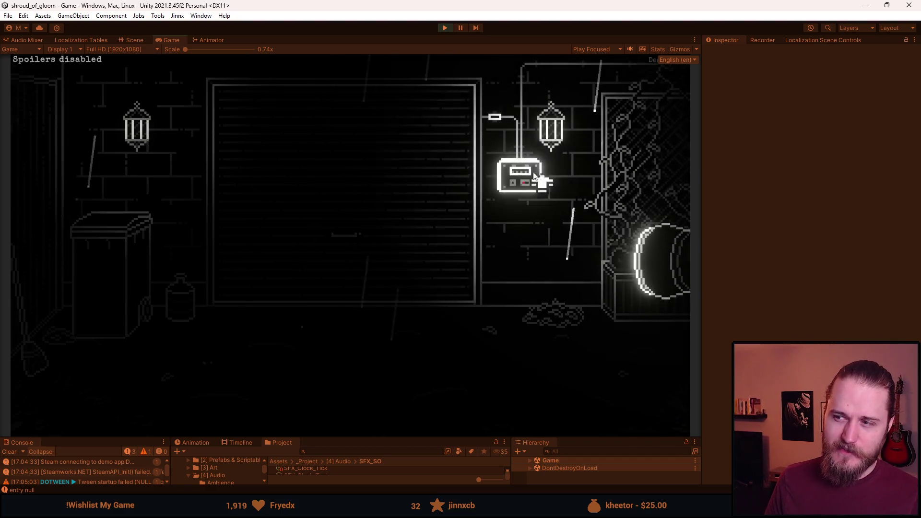
click(526, 198)
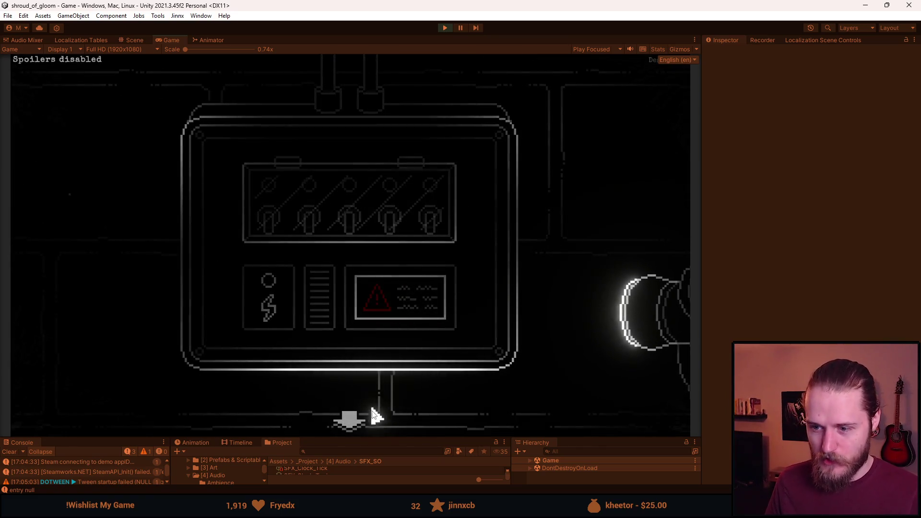
- Check the map markers at the garage switch box, try the switches, then step back
key(Tab)
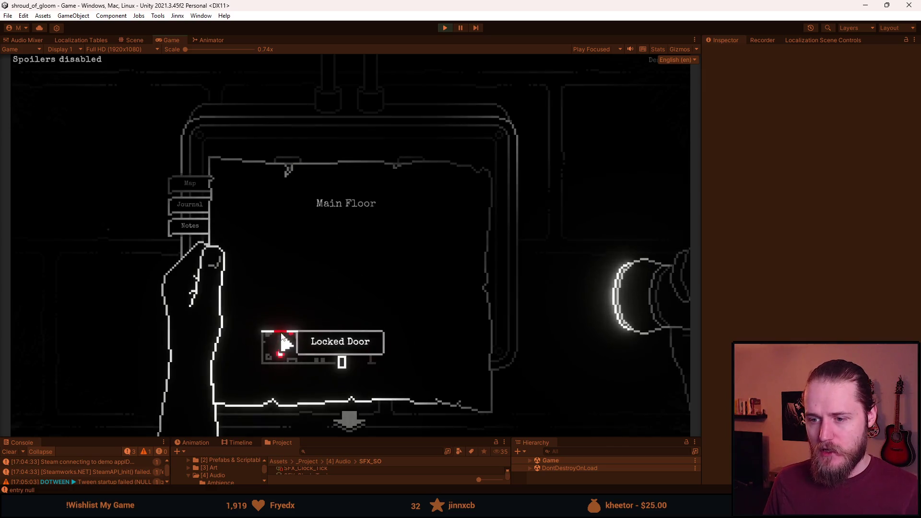
click(306, 378)
click(322, 233)
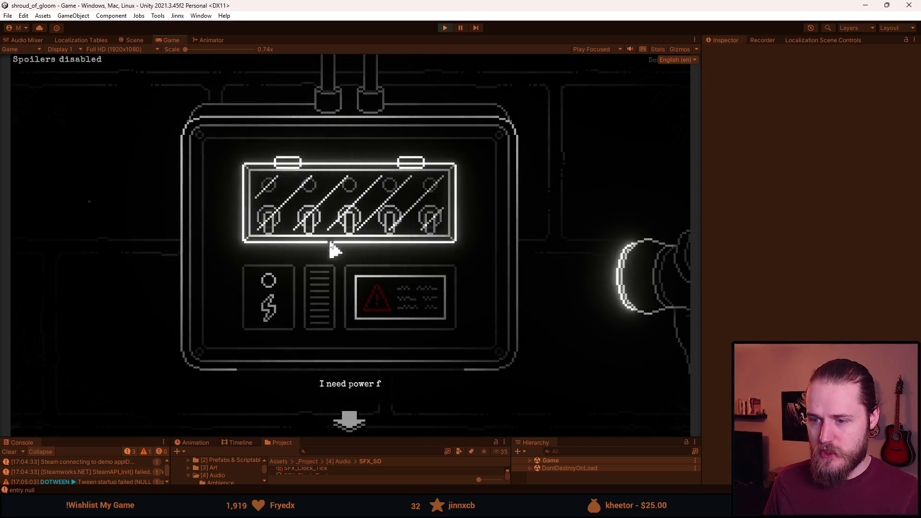
click(348, 418)
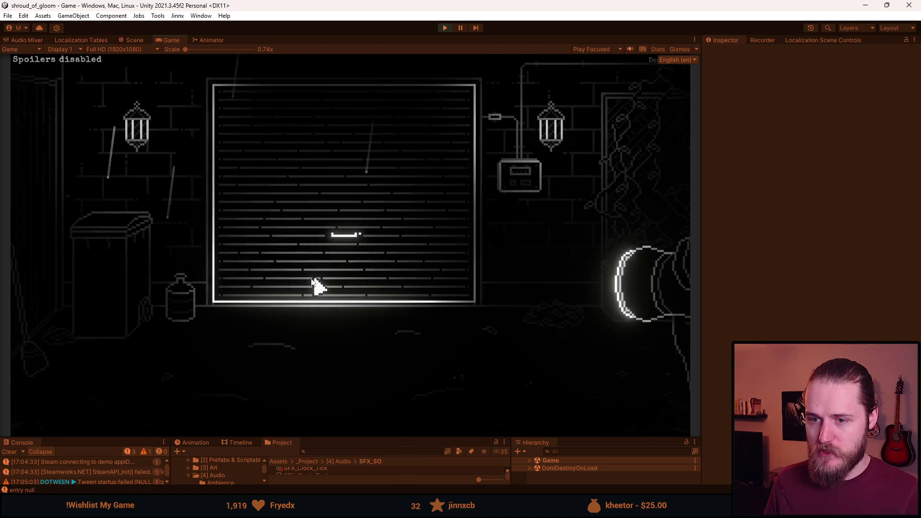
- Quit the game to the main menu and start a new run from Slot 1
key(Escape)
click(355, 314)
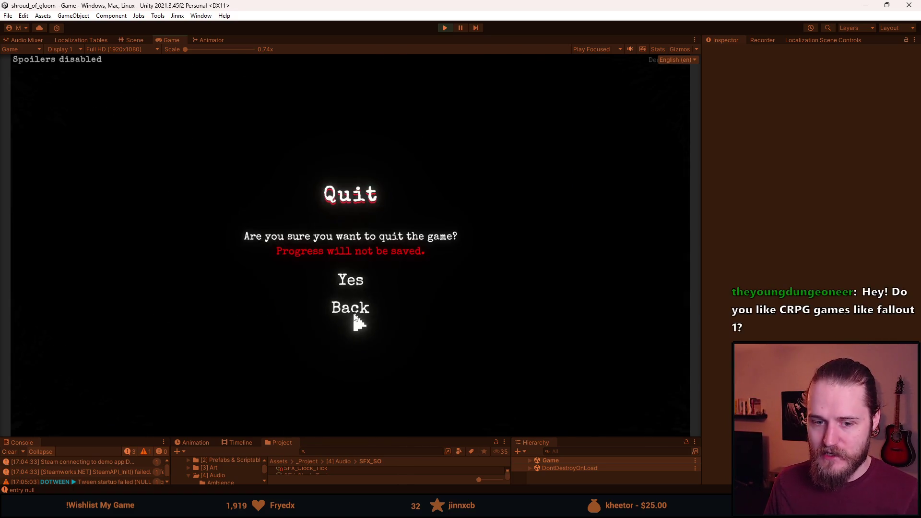
click(347, 285)
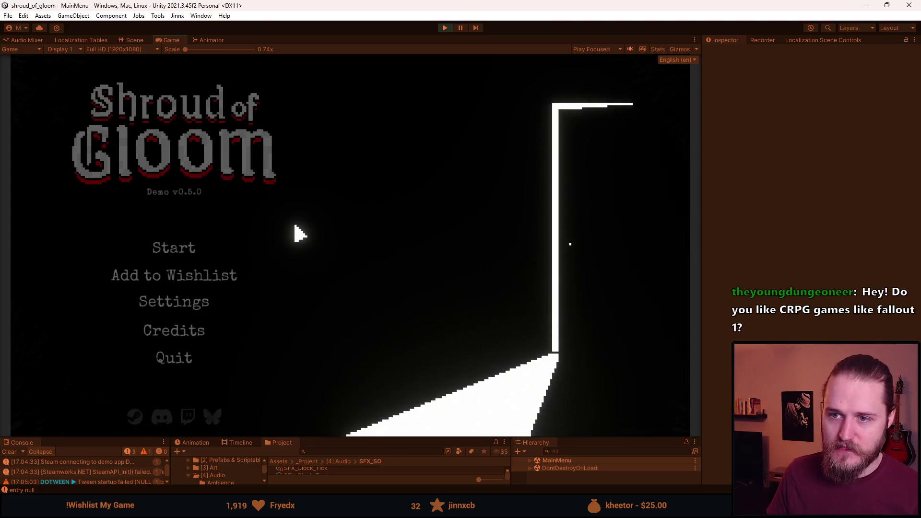
click(166, 246)
click(178, 259)
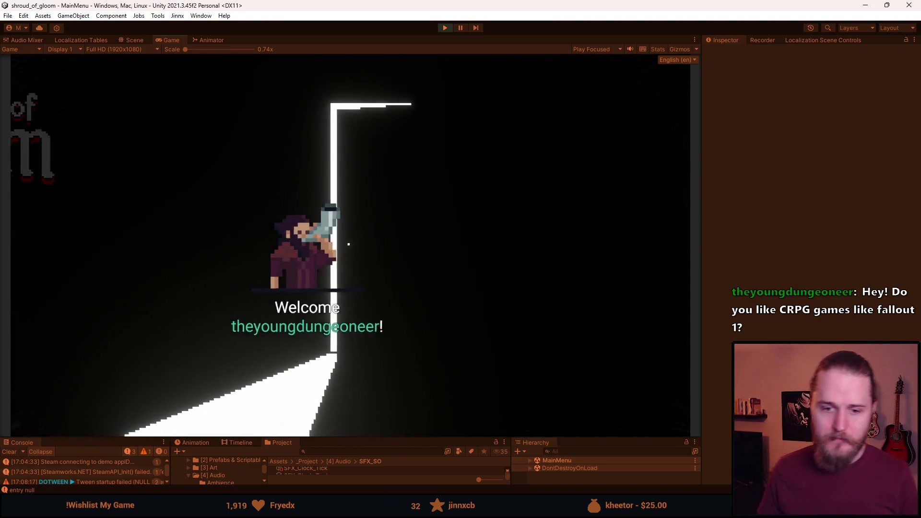
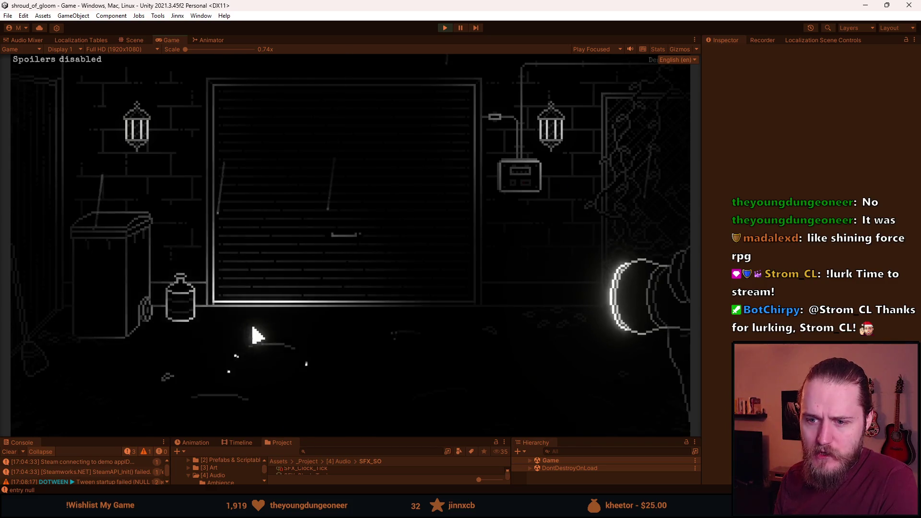
- Bring up the Main Floor map in the running game, then return focus to the Unity Editor
click(586, 425)
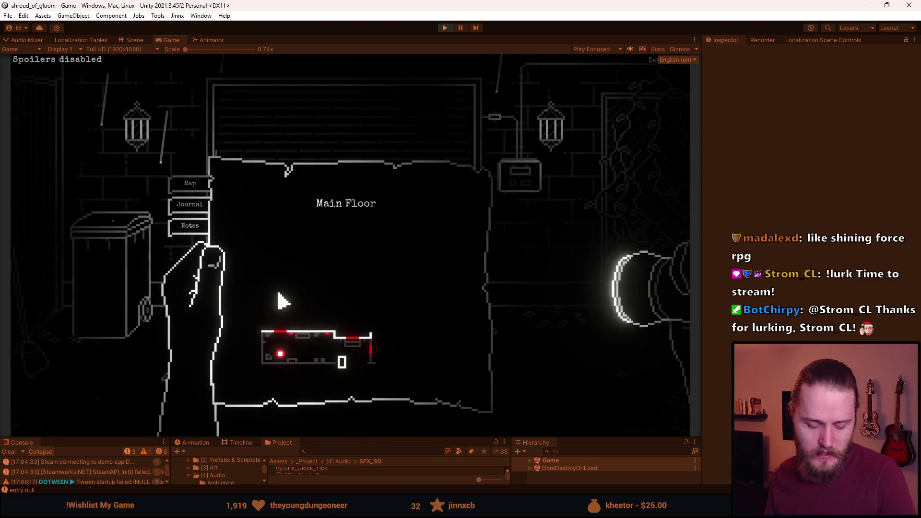
key(alt+Tab)
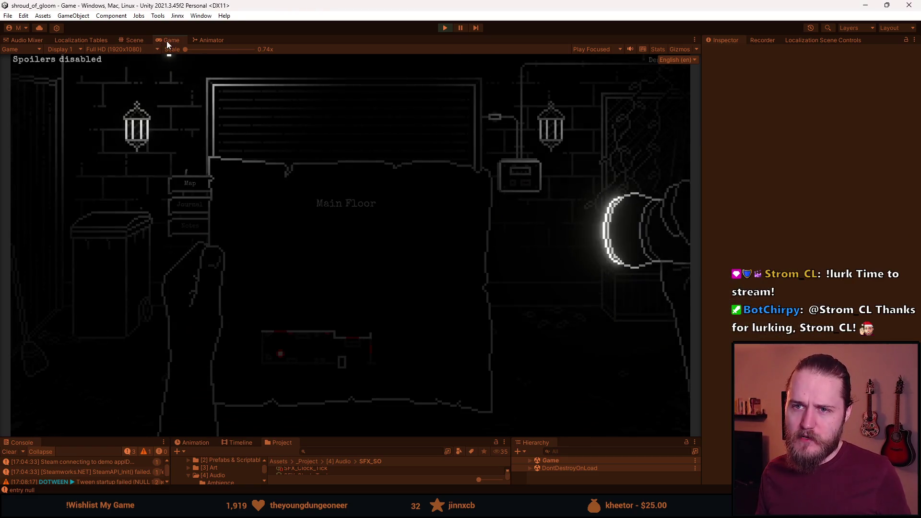
- Maximize the Game view and open and close the fuse box close-up twice
double_click(169, 41)
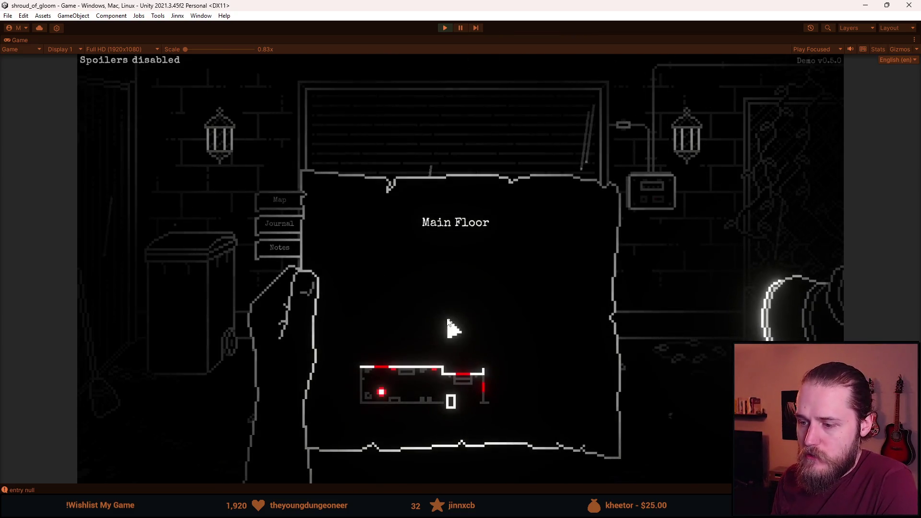
click(672, 201)
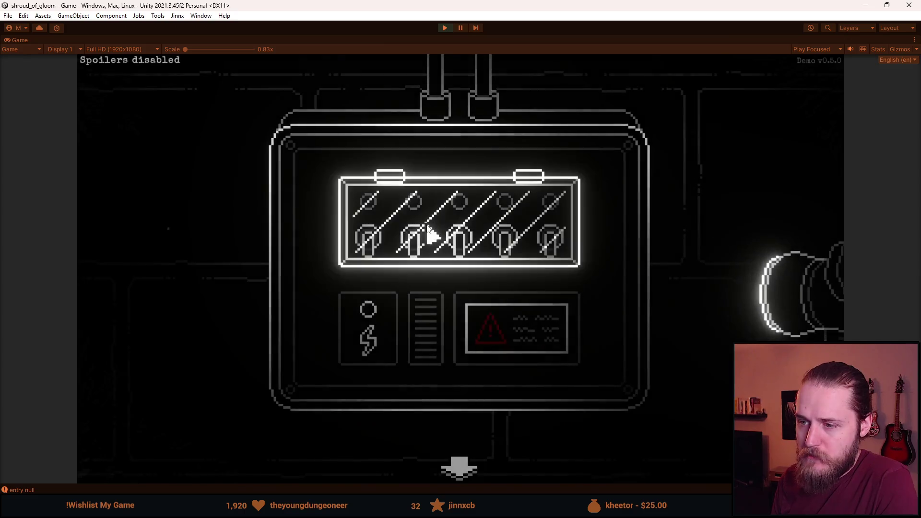
click(458, 463)
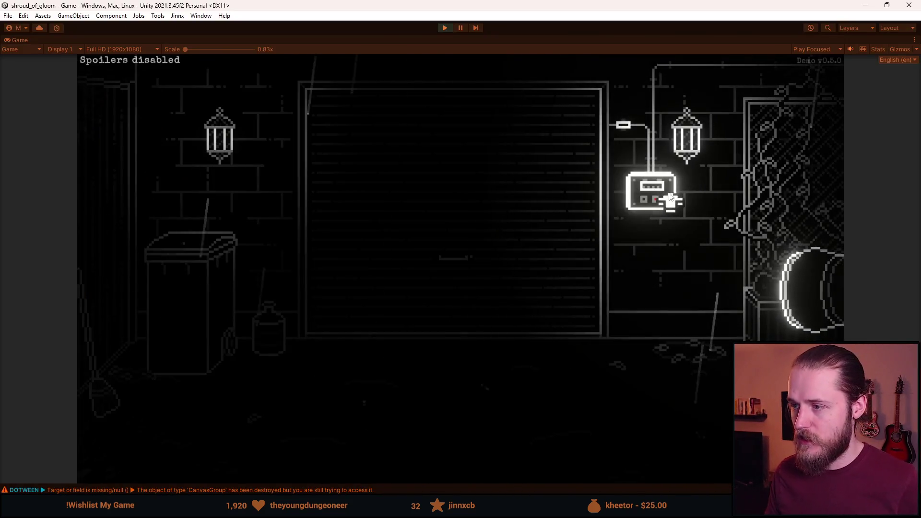
click(661, 194)
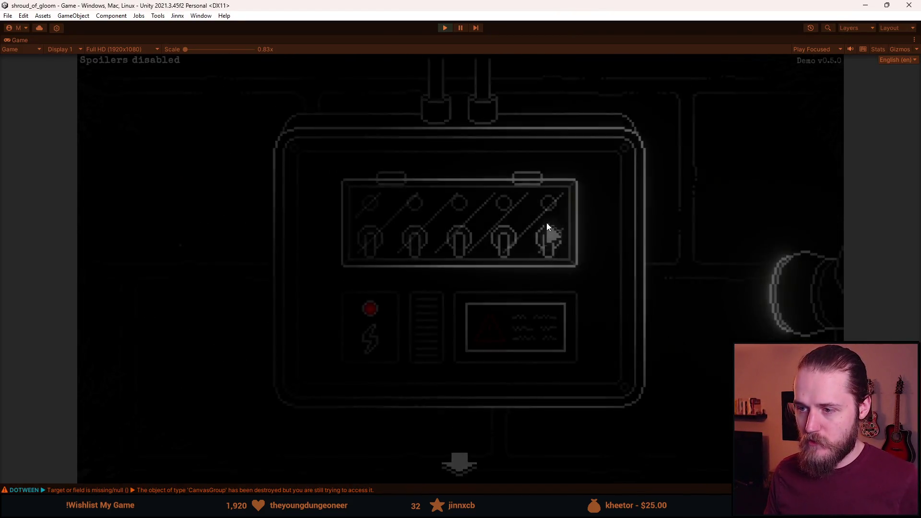
click(458, 466)
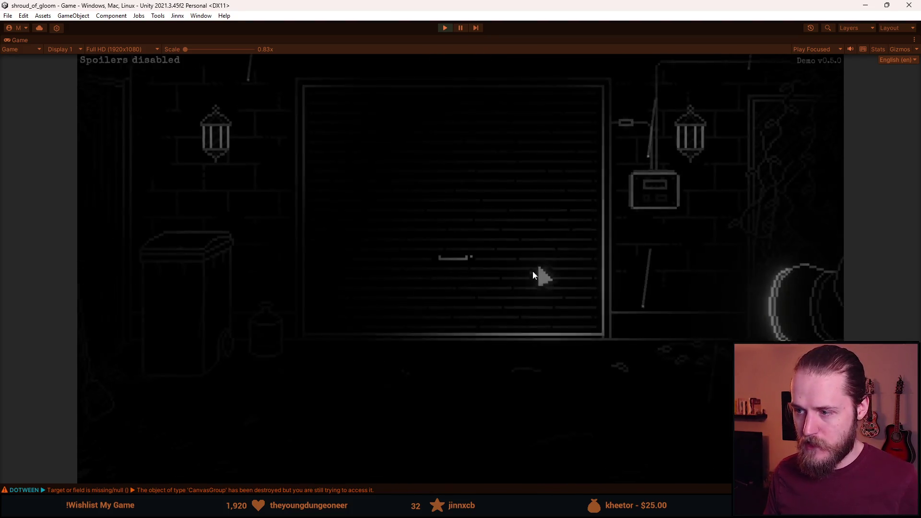
- Toggle the Main Floor map with M, then pause the game and choose Quit
key(m)
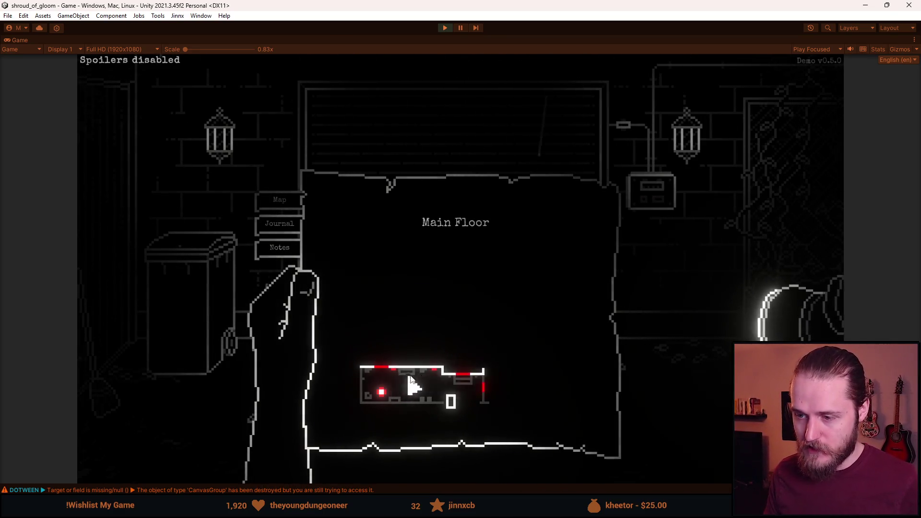
key(Escape)
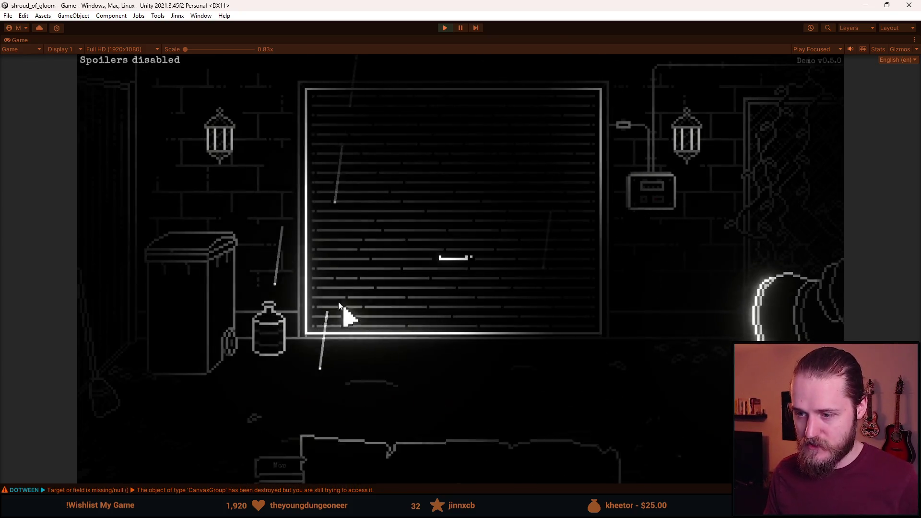
key(Escape)
click(461, 345)
- Confirm quitting to the main menu, then start the game from Slot 1
click(457, 309)
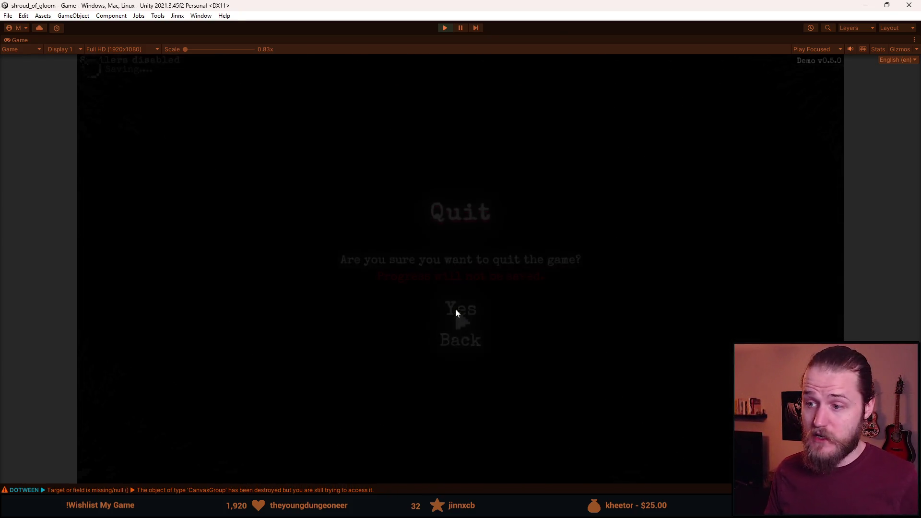
click(248, 271)
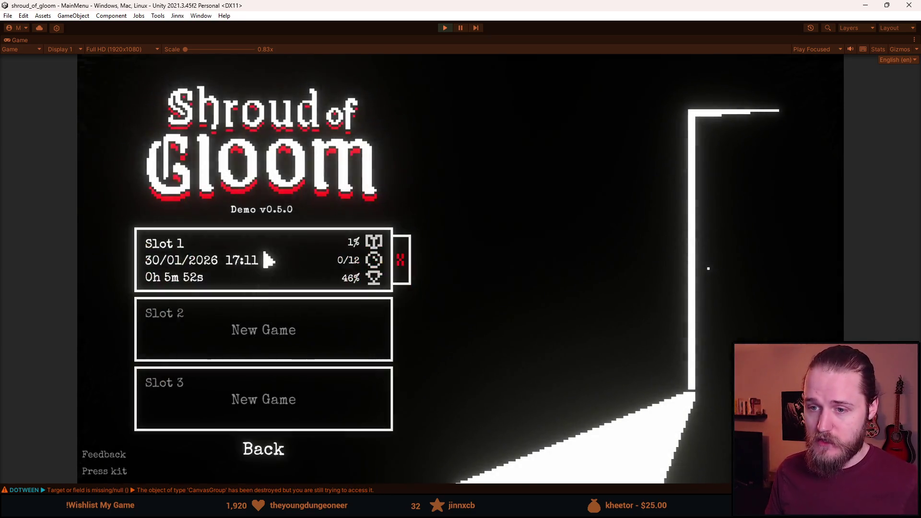
click(263, 261)
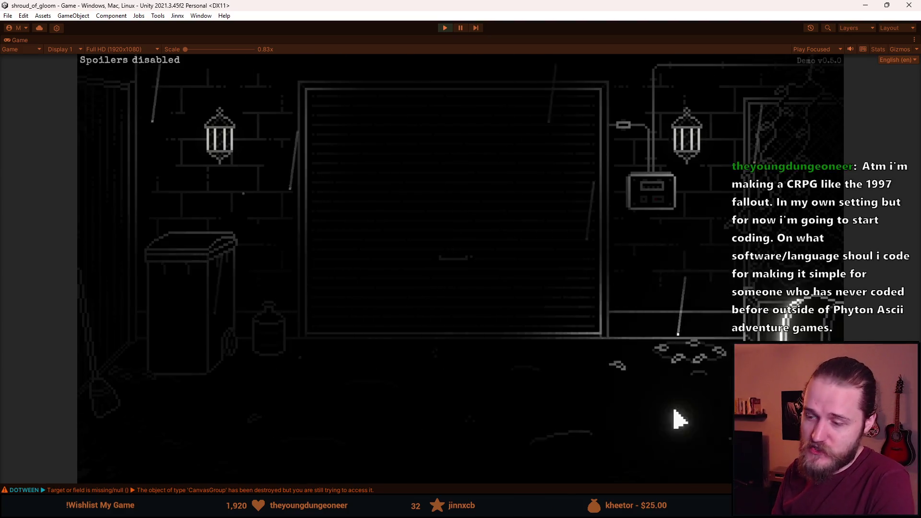
- Glance at the map, then open the fuse box and lift the glass cover over the switches
click(672, 454)
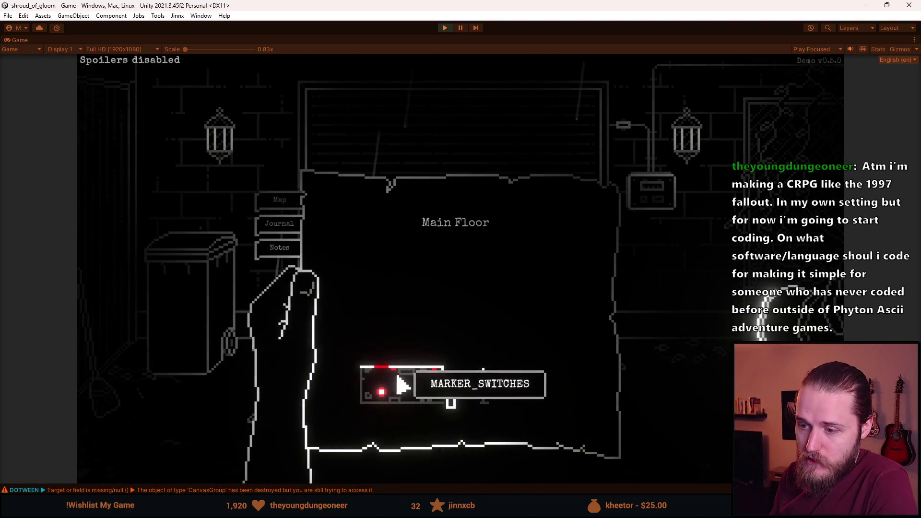
key(Escape)
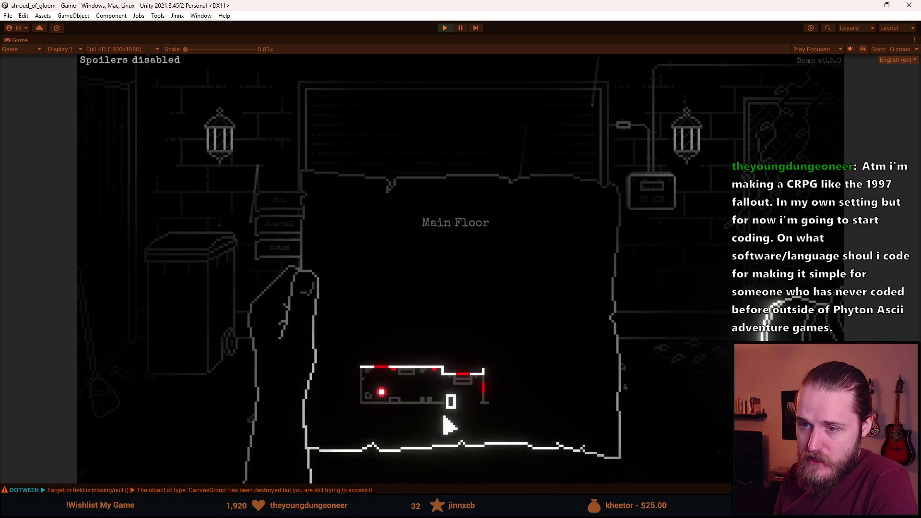
click(494, 290)
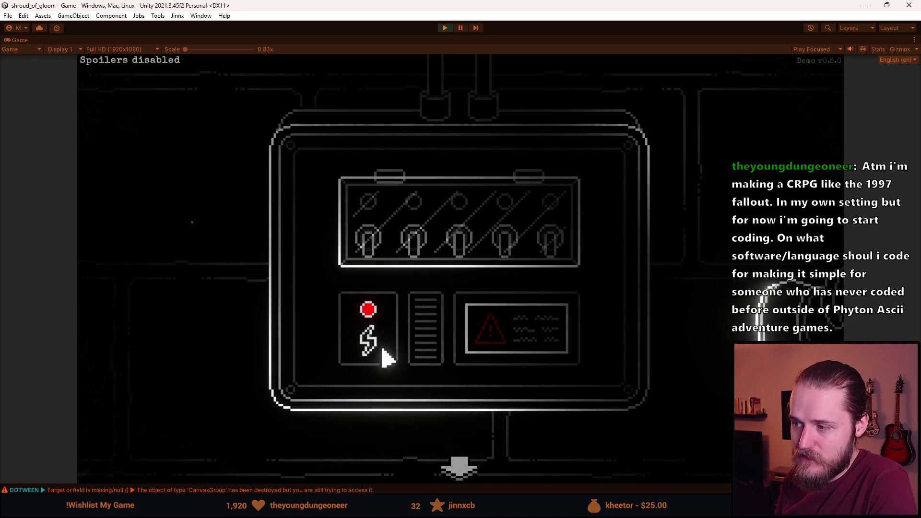
click(468, 242)
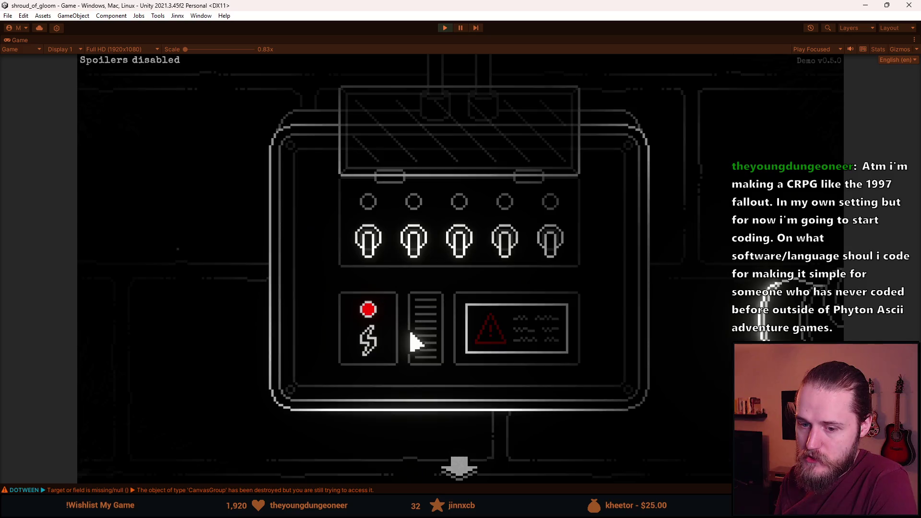
click(457, 467)
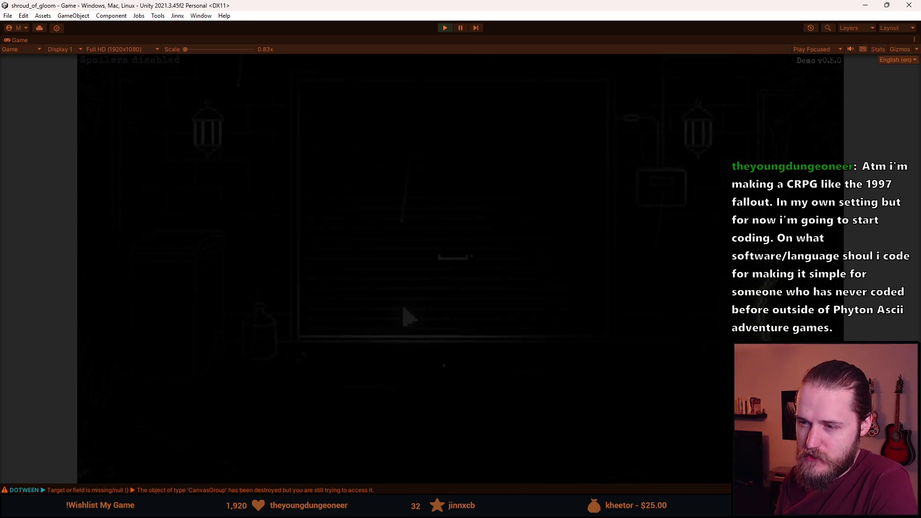
- Flip all five fuse switches to red, then view the Main Floor map and pause
click(639, 208)
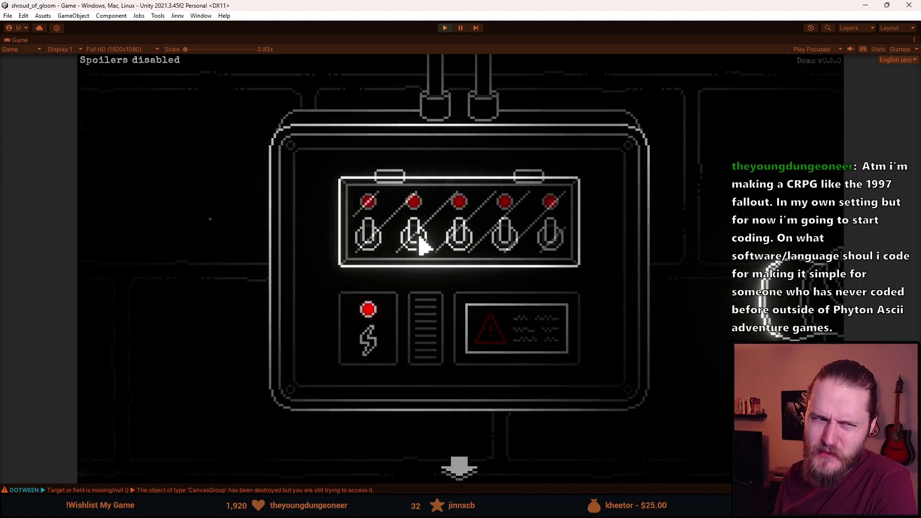
click(457, 422)
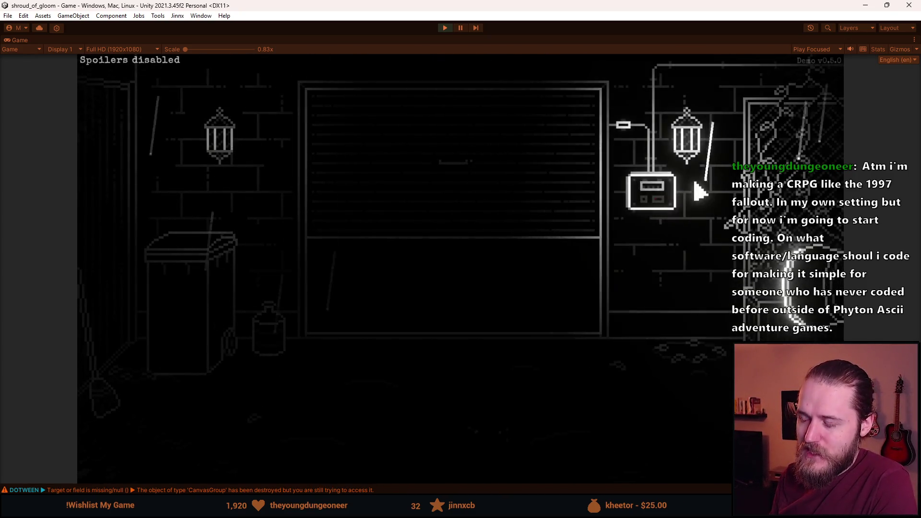
click(651, 191)
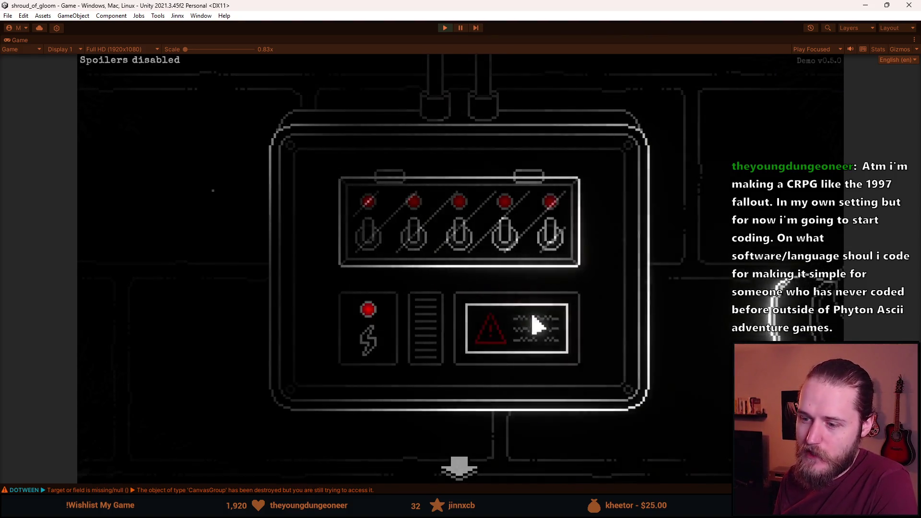
click(458, 467)
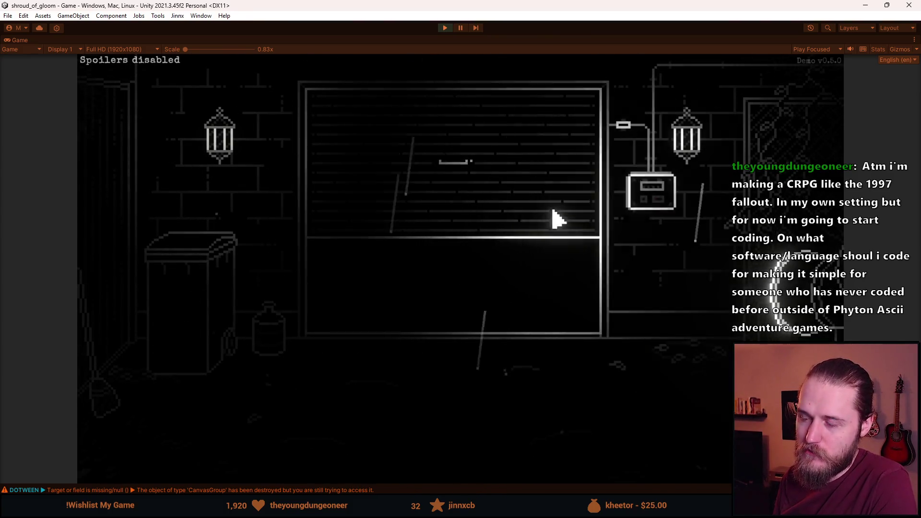
click(642, 211)
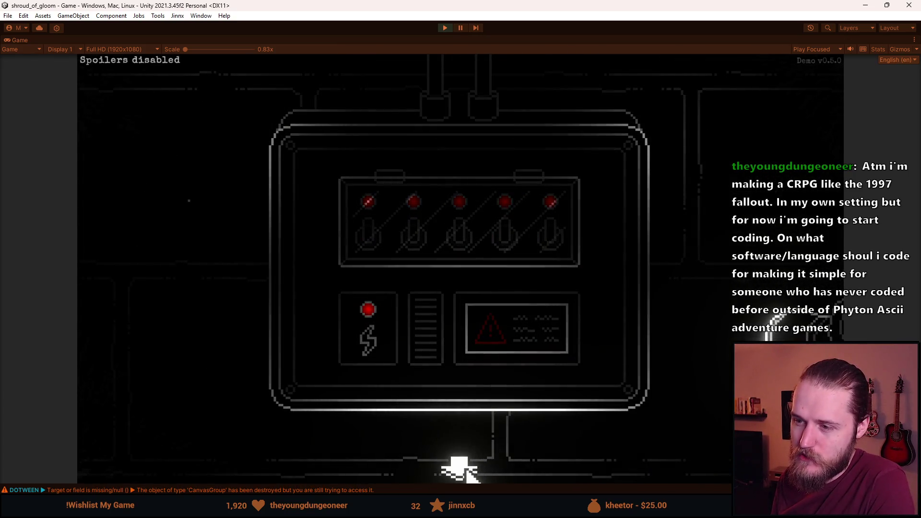
click(460, 468)
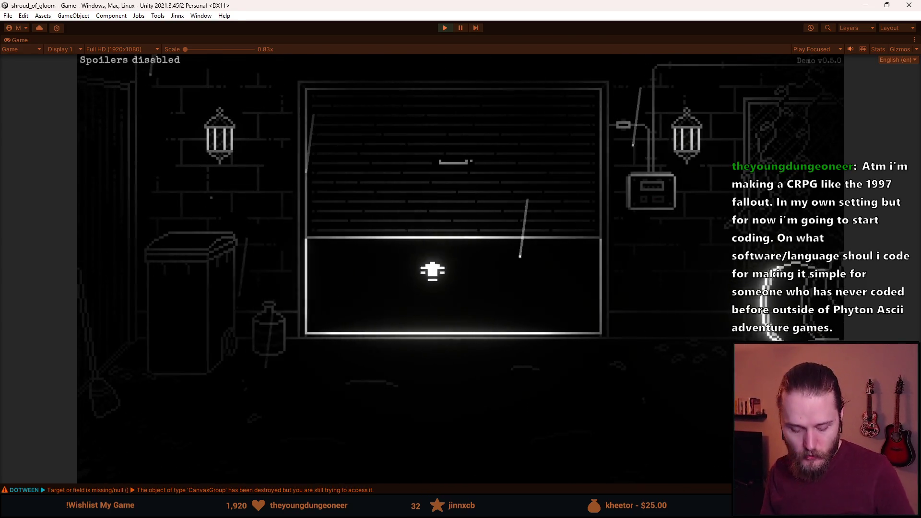
click(473, 406)
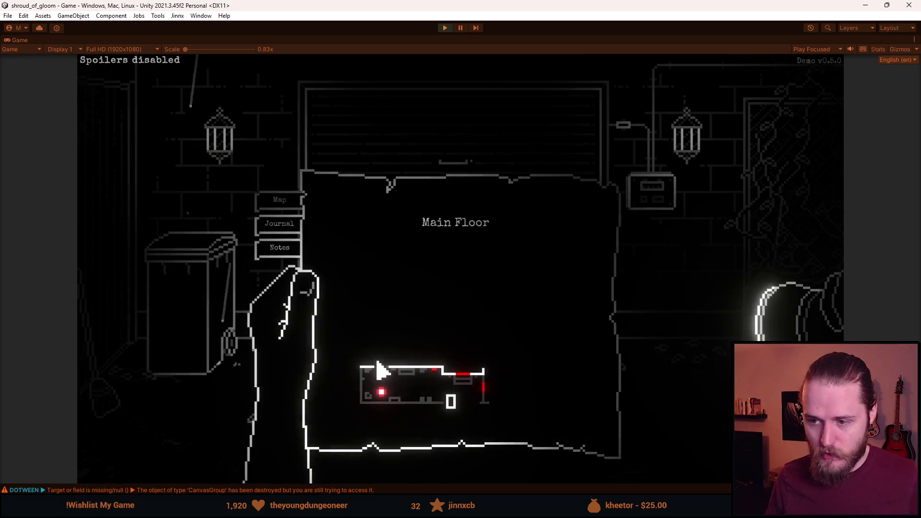
key(Escape)
- Quit to the main menu and reload Slot 1 to confirm the raised shutter was saved
click(465, 344)
click(459, 314)
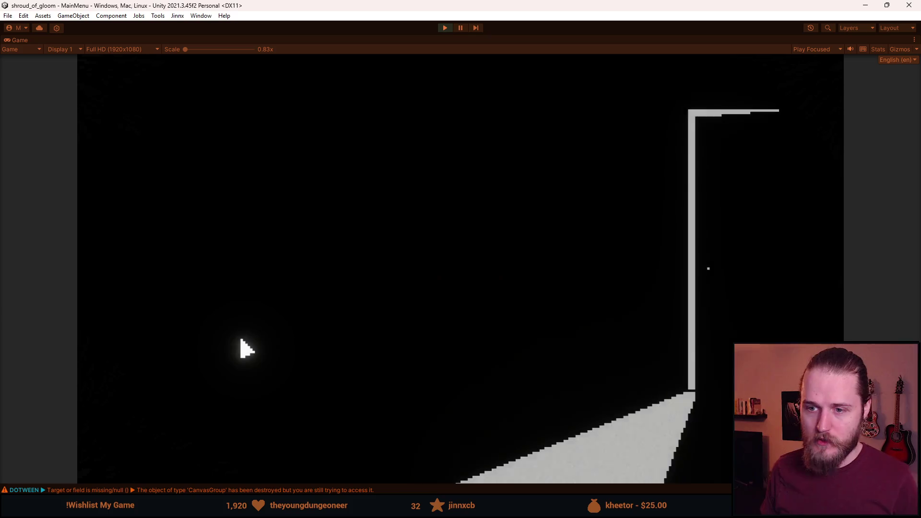
click(275, 266)
click(278, 262)
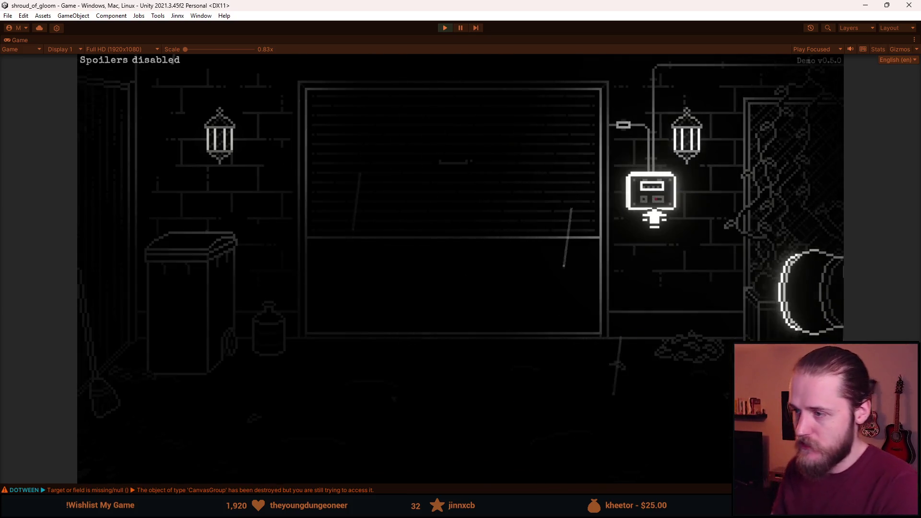
- Check the Main Floor map, then open the switch panel close-up and exit back to the room
click(699, 470)
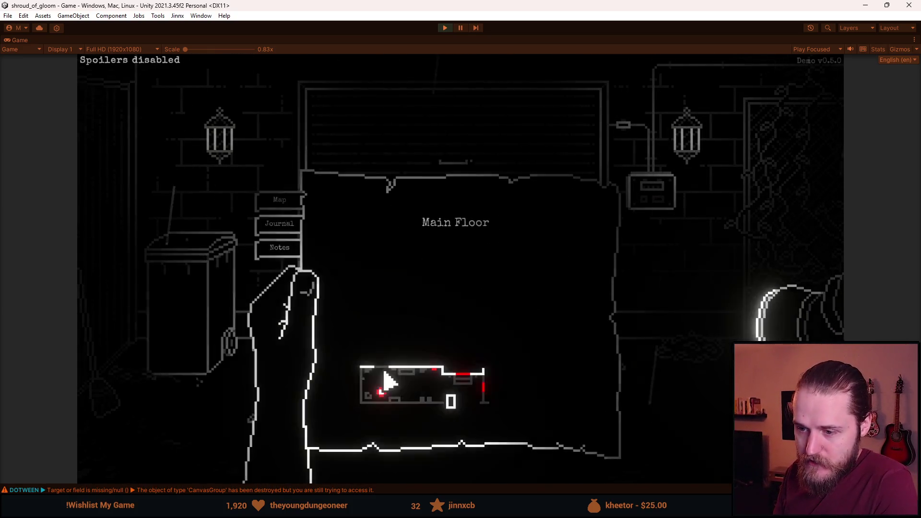
click(494, 468)
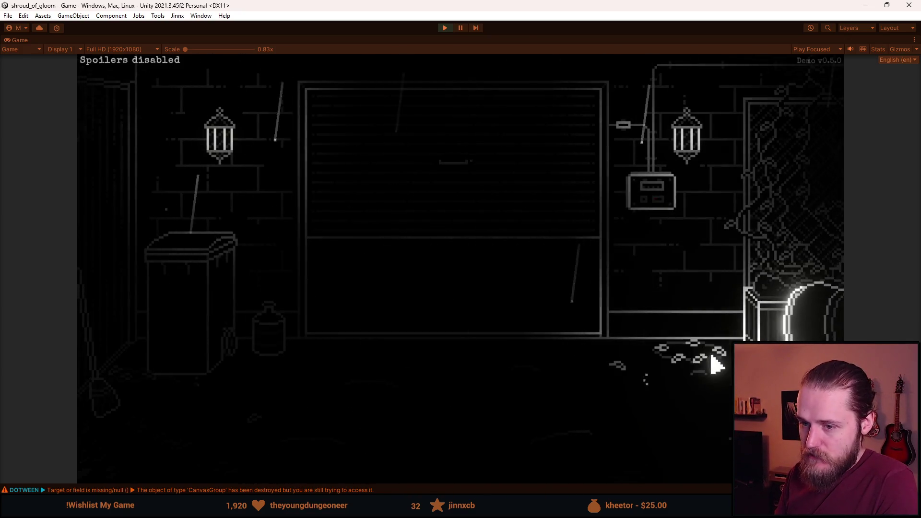
click(655, 212)
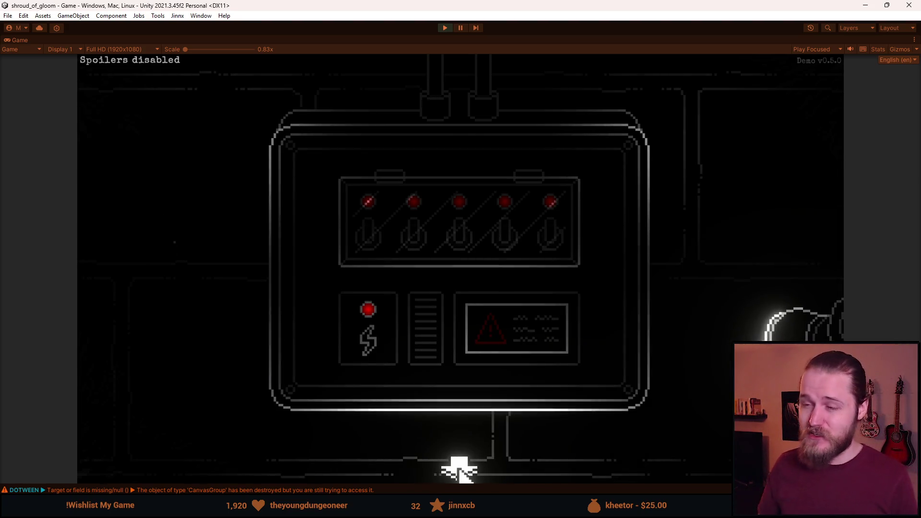
click(460, 470)
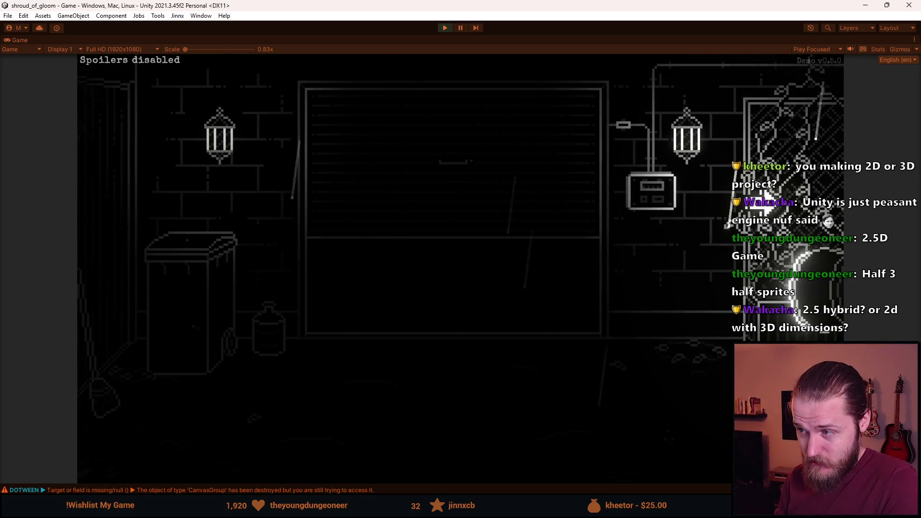
click(762, 198)
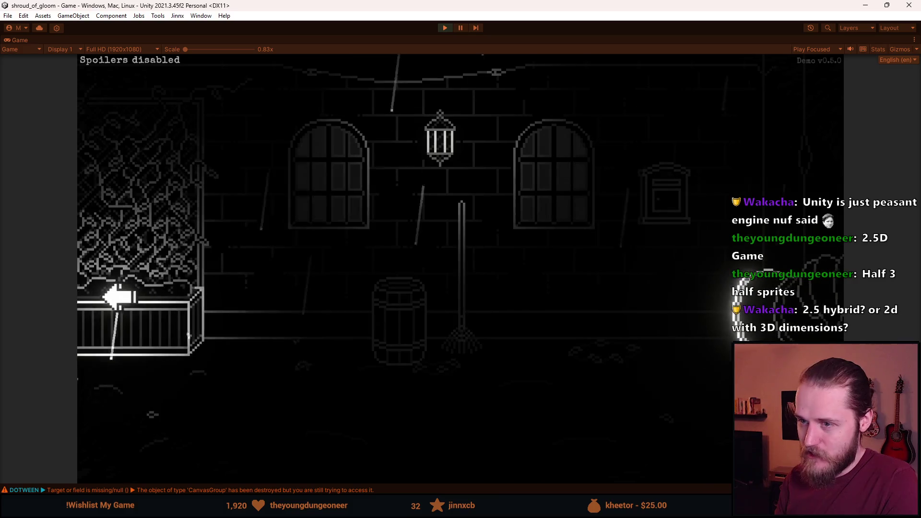
click(108, 293)
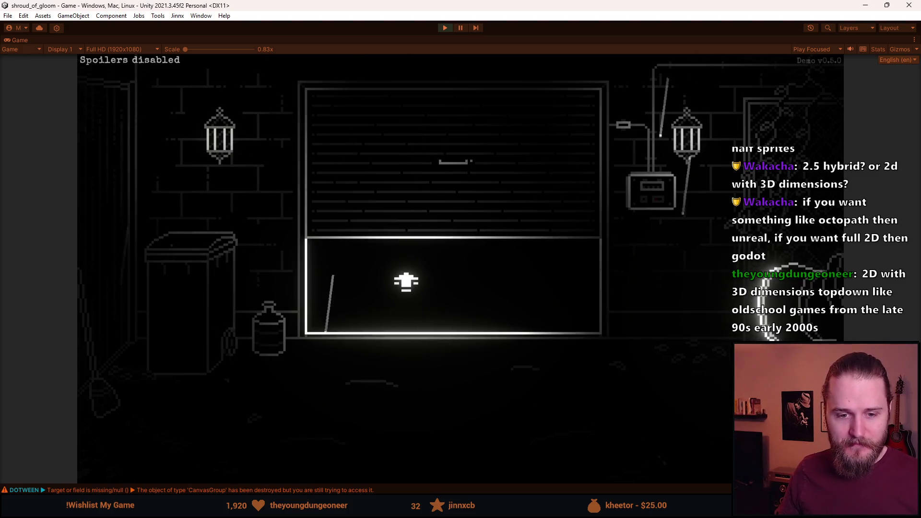
key(w)
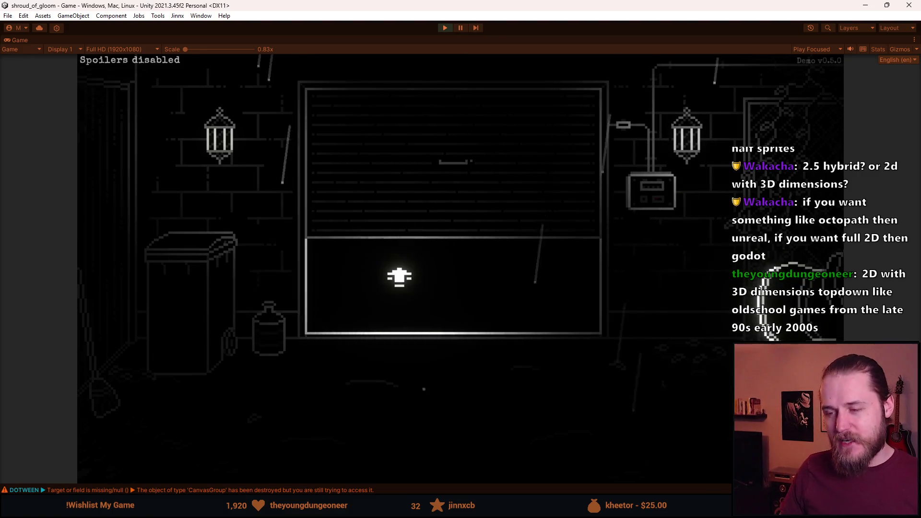
key(w)
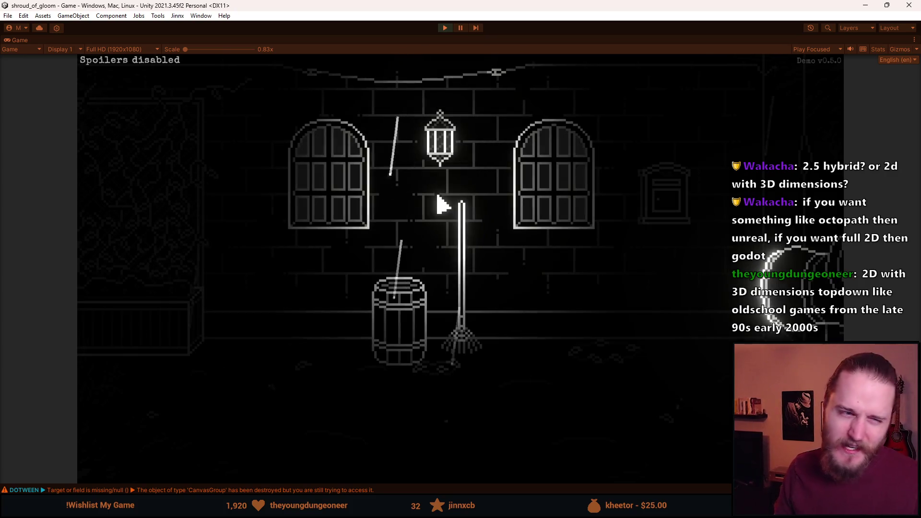
key(a)
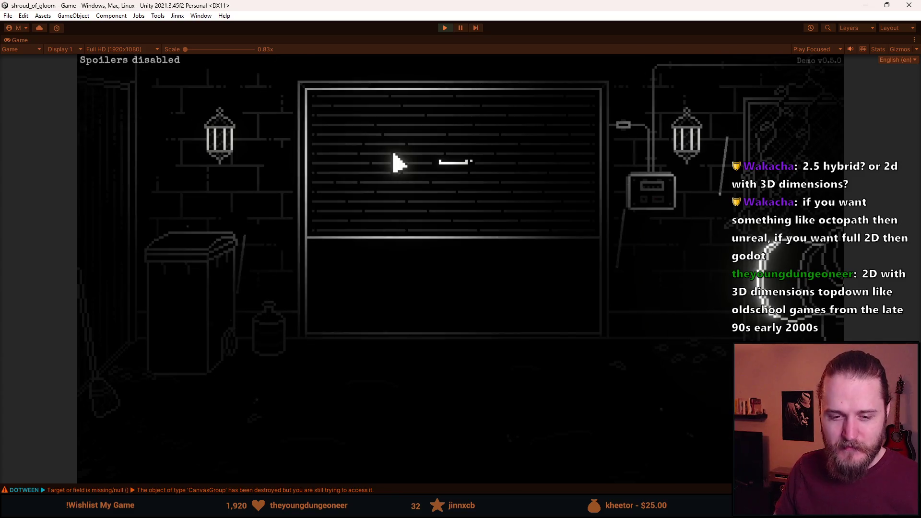
key(s)
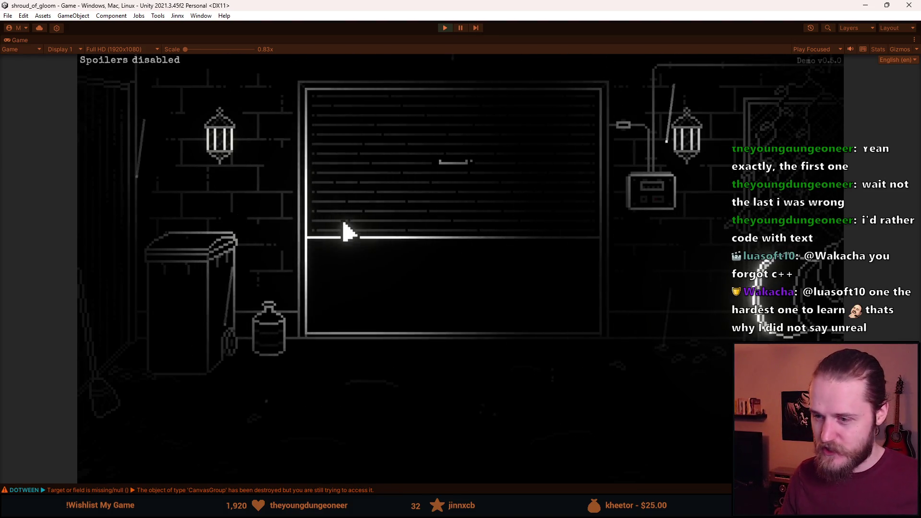
- Open the fuse box close-up on the garage wall, showing all five switch lights red
click(667, 209)
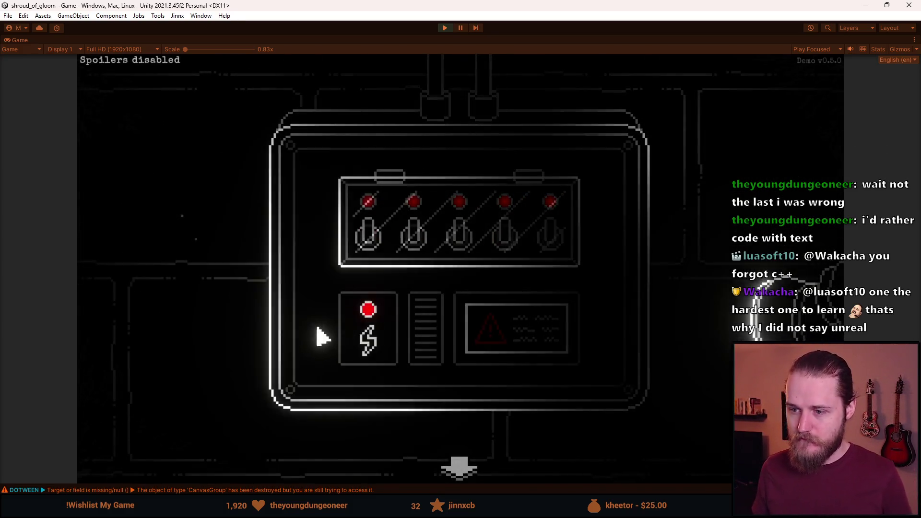
- Leave the fuse box close-up and move left into the double-door entrance room
click(460, 466)
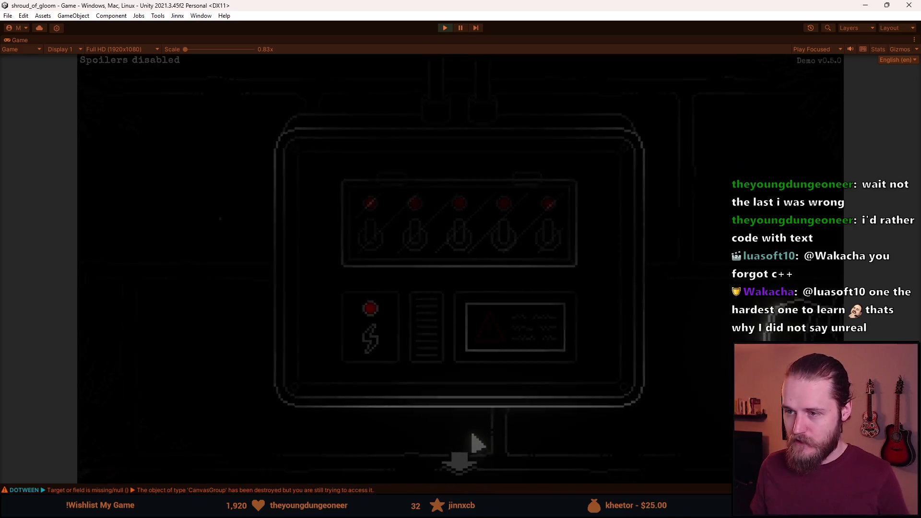
key(Left)
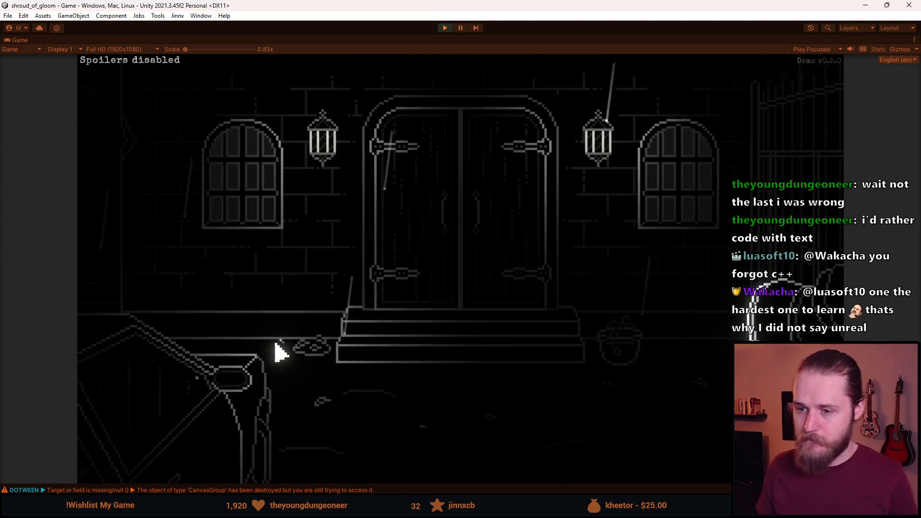
click(141, 245)
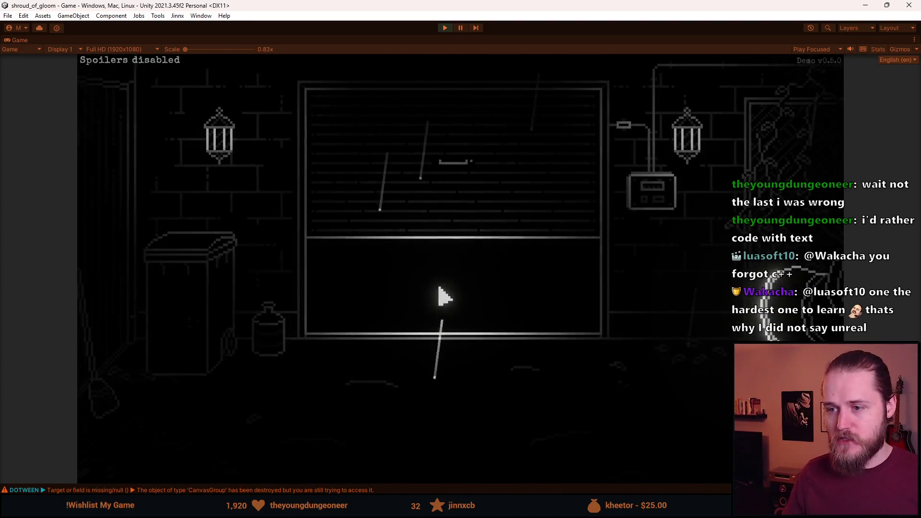
- Enter the storage room, inspect the glowing chest and try its letter lock, then check the map
click(442, 298)
click(272, 326)
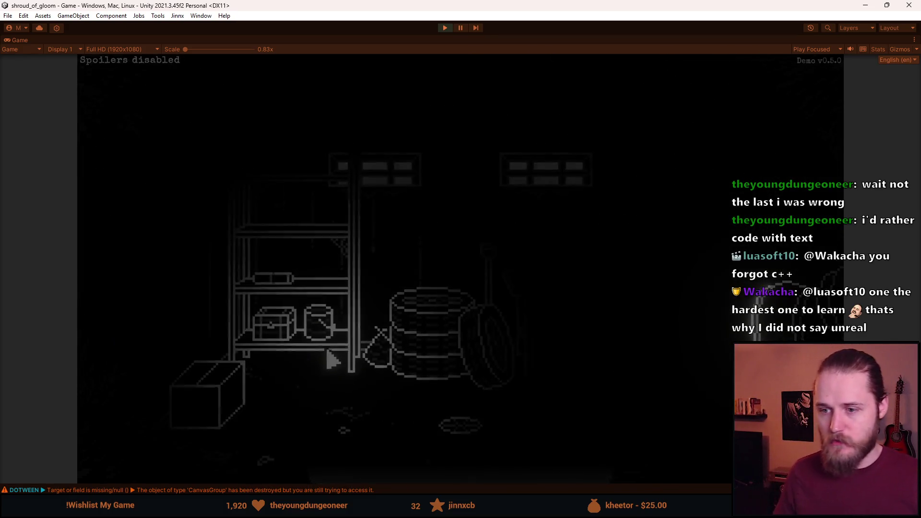
click(462, 469)
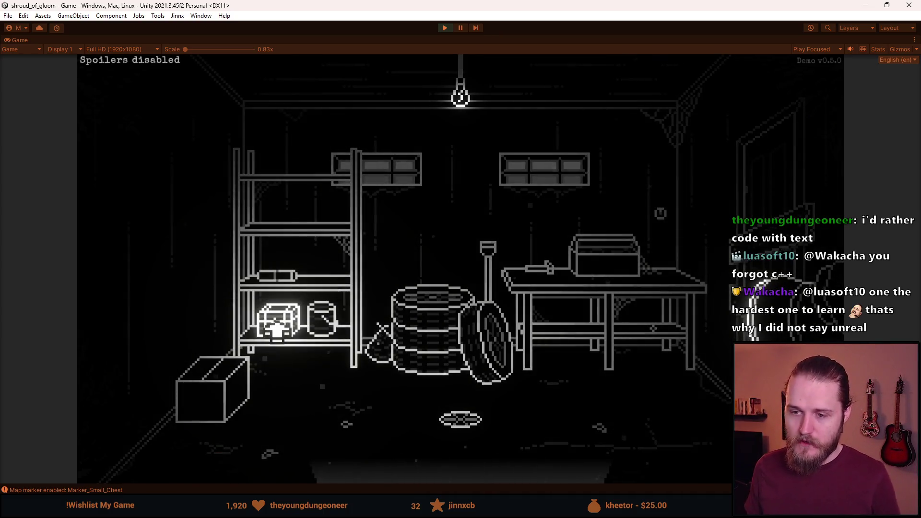
click(277, 331)
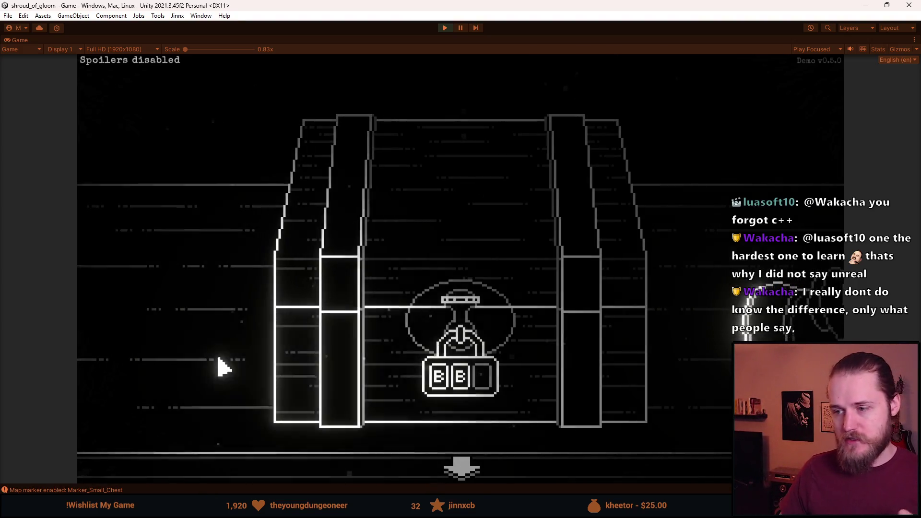
click(482, 391)
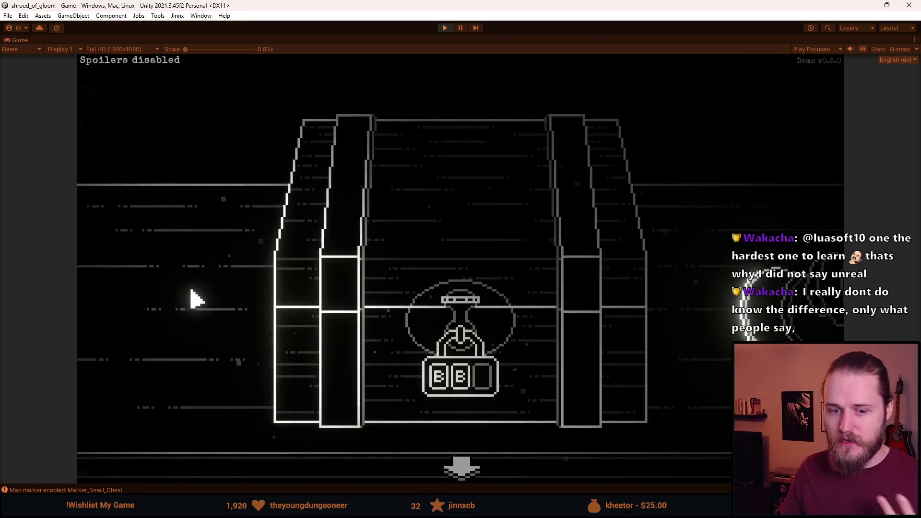
click(458, 468)
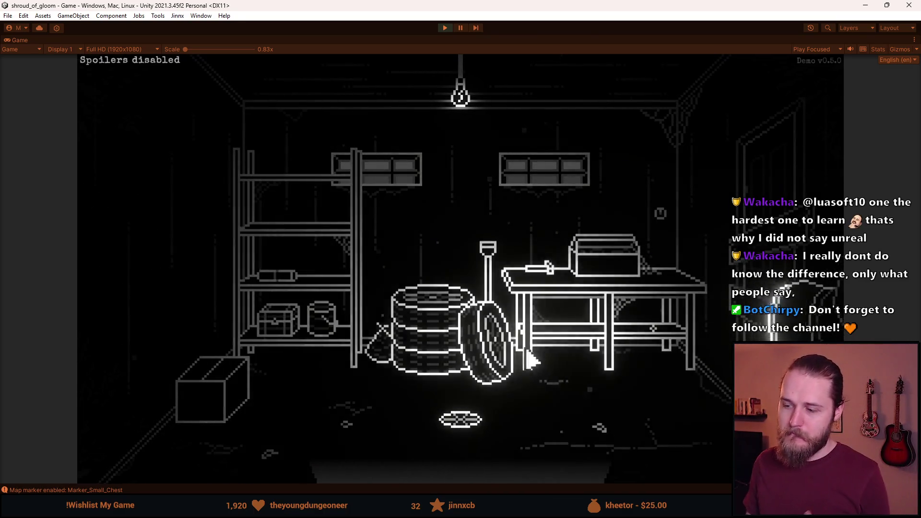
click(659, 463)
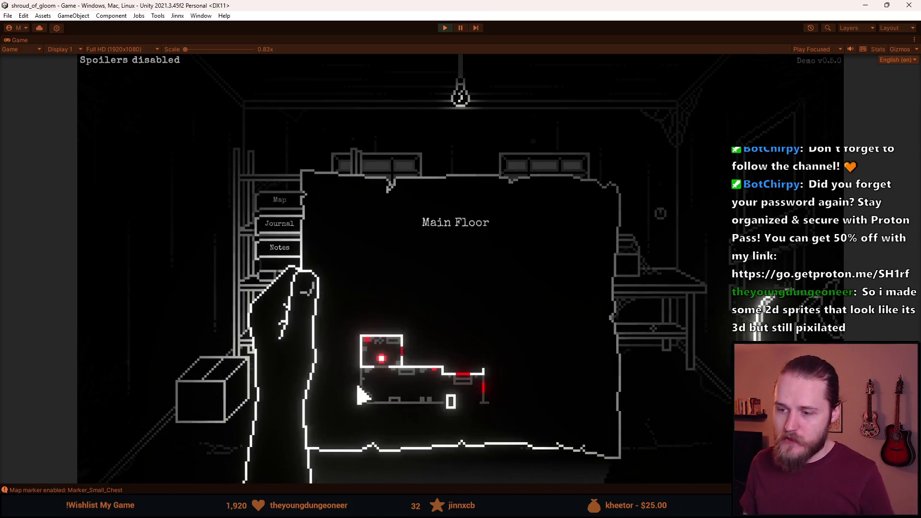
- Close the map, walk between garage and storage room, pause, and stop Play mode with Ctrl+P
click(410, 397)
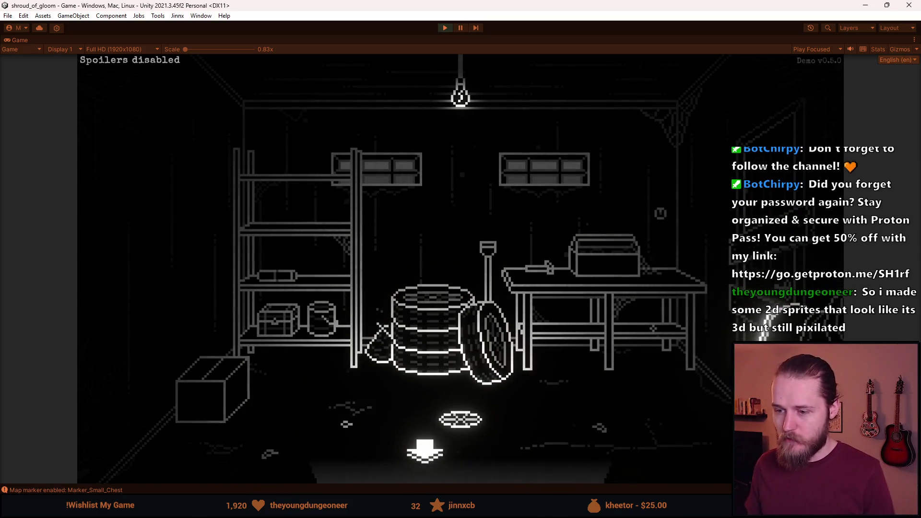
click(422, 449)
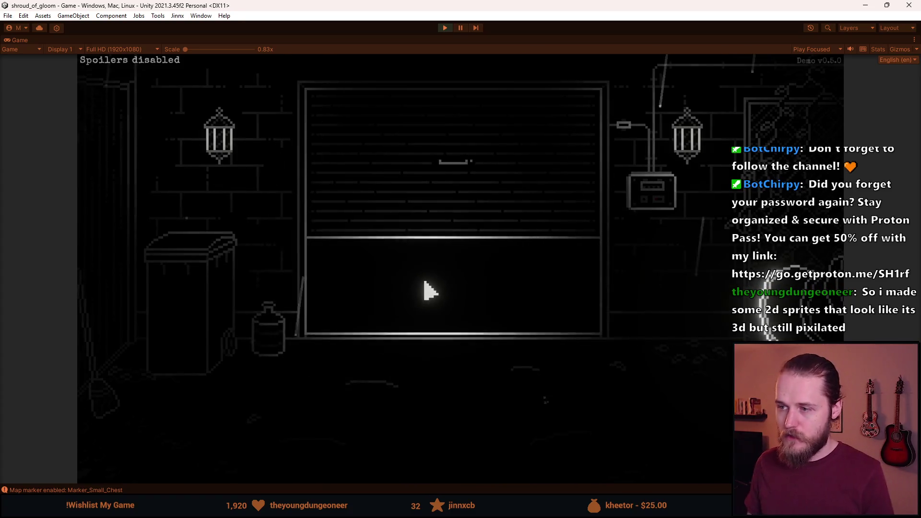
click(425, 289)
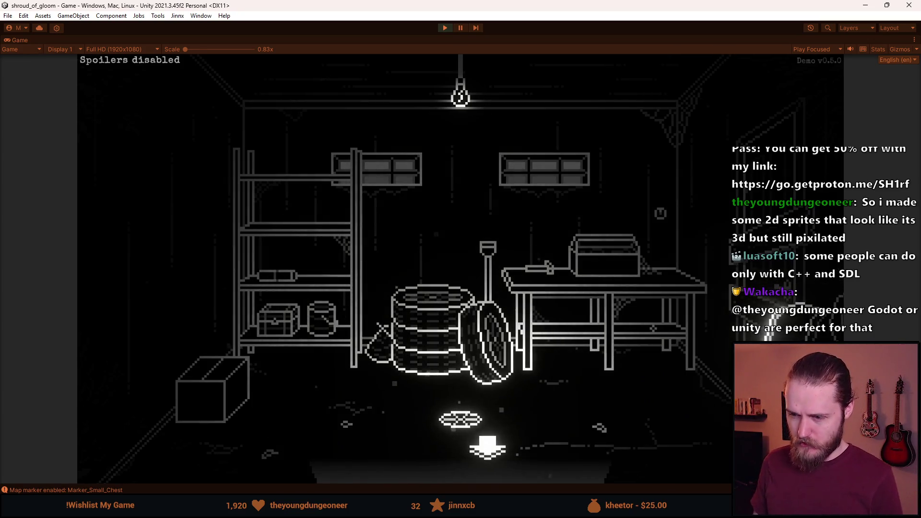
click(485, 444)
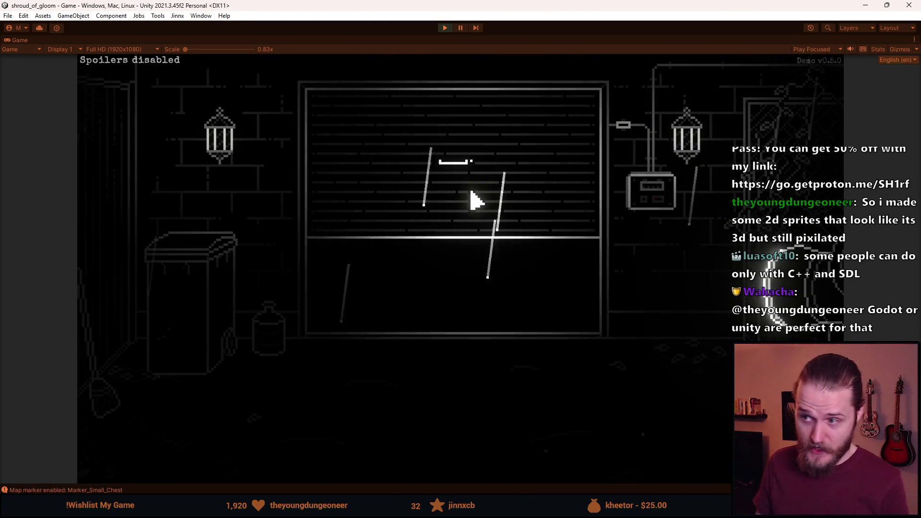
click(451, 264)
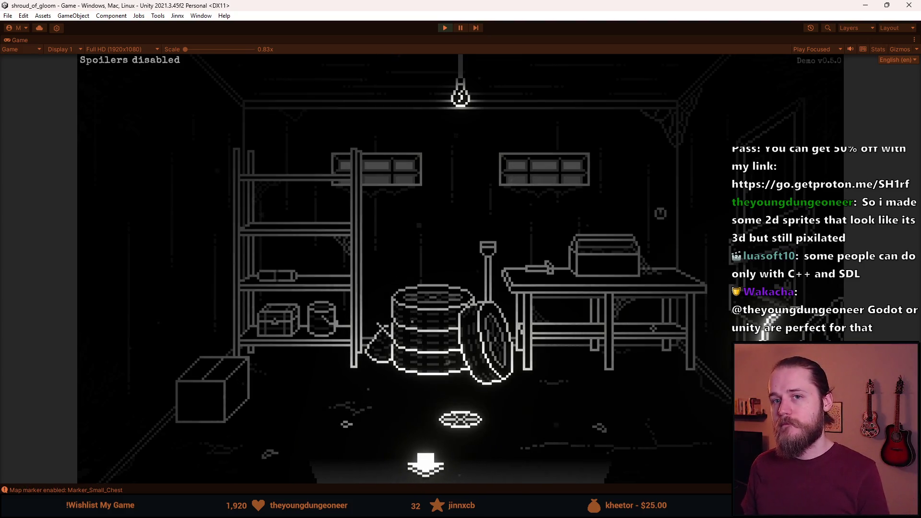
key(Escape)
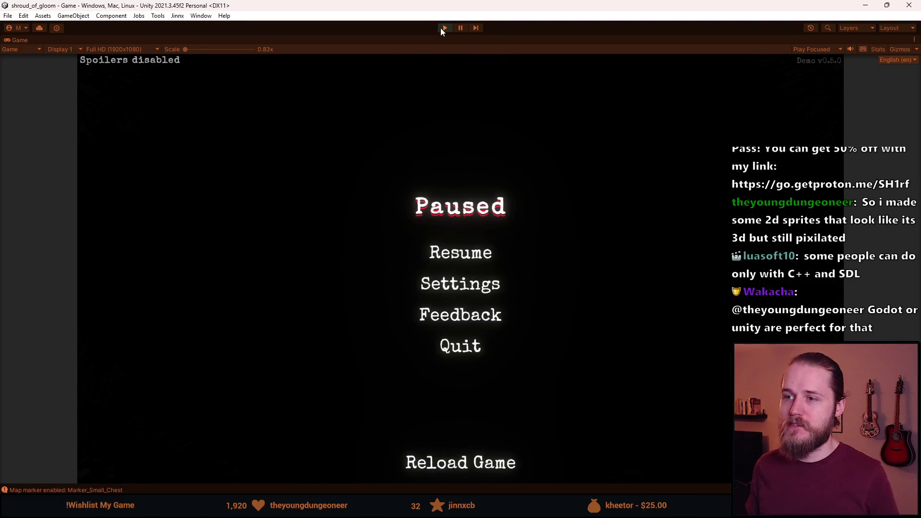
key(ctrl+p)
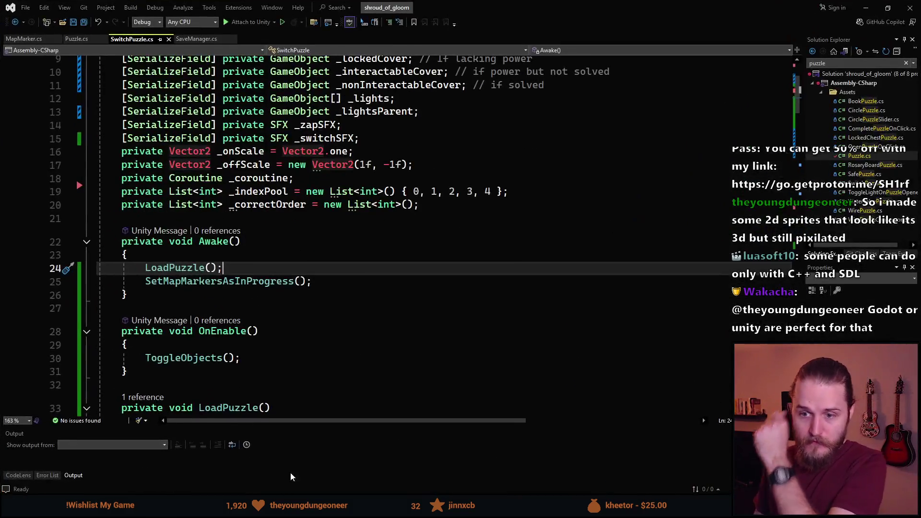
- Look up the PuzzleSolved definition in Puzzle.cs, then return to its call in SwitchPuzzle.cs
scroll(306, 295, down, 20)
scroll(306, 295, down, 20)
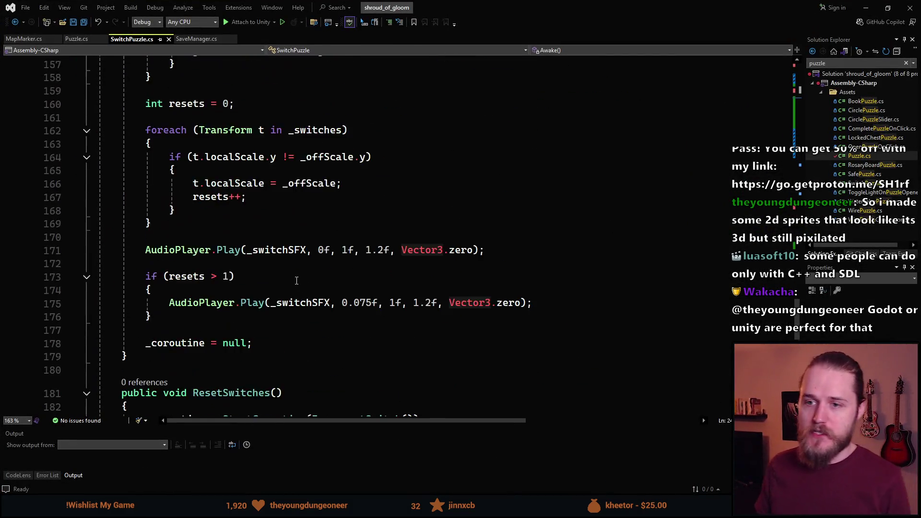
scroll(260, 286, up, 4)
scroll(260, 286, up, 20)
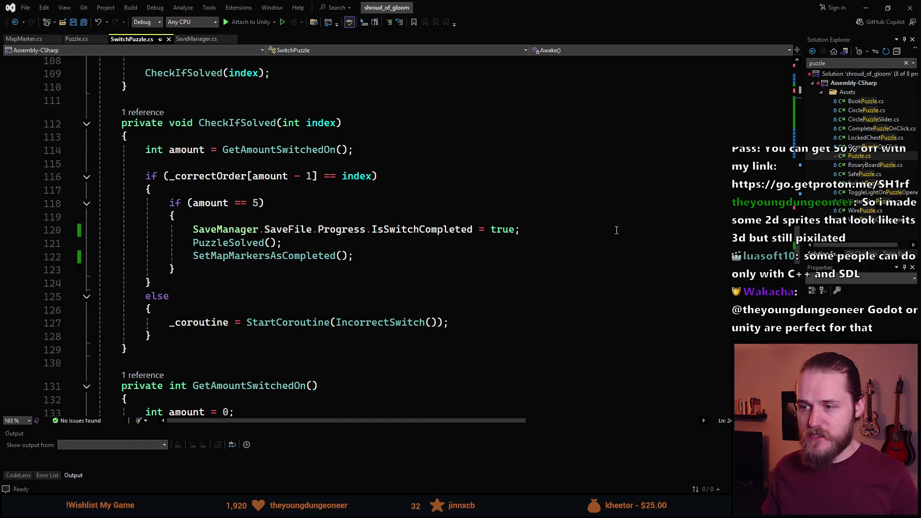
click(216, 242)
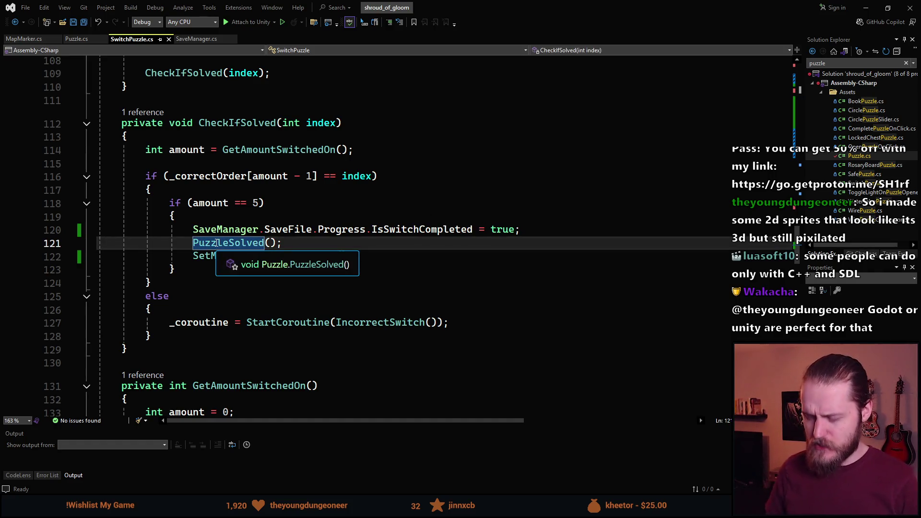
ctrl+click(216, 243)
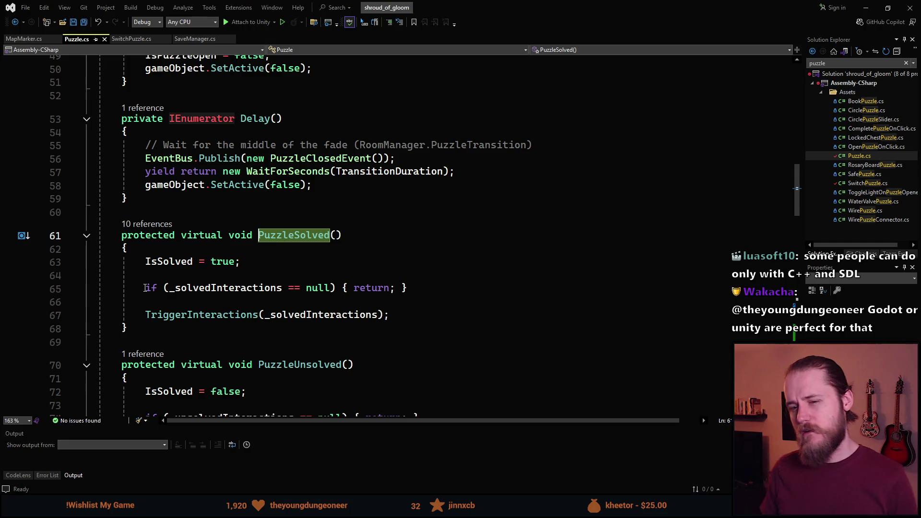
key(ctrl+minus)
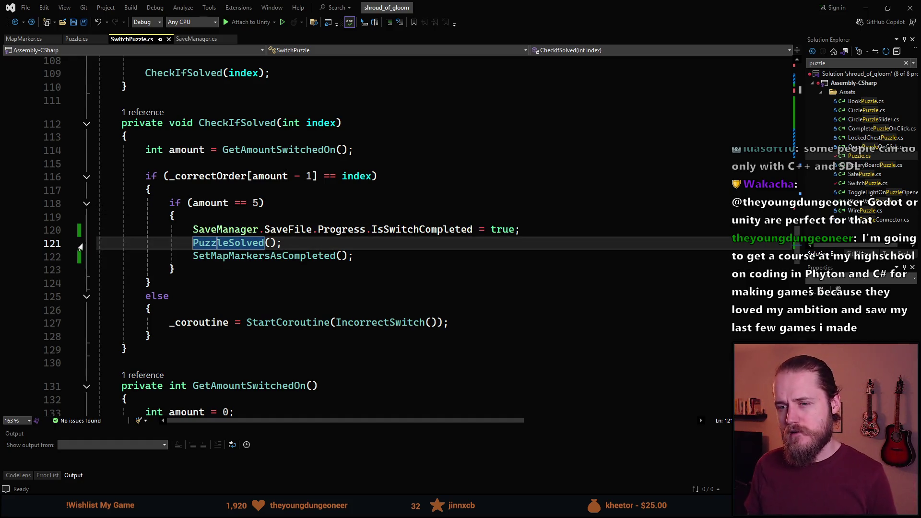
- Review the SetMapMarkersAsCompleted call on line 120 in CheckIfSolved, then switch back to Unity
click(537, 235)
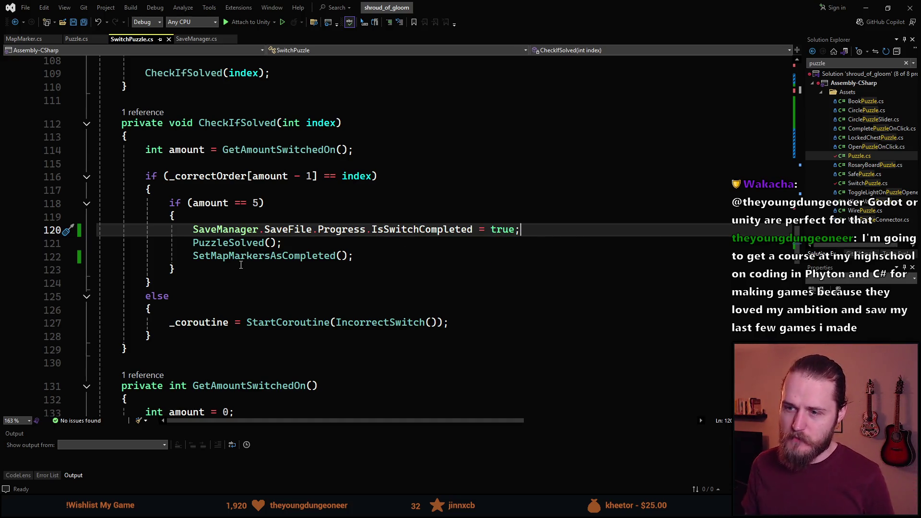
double_click(253, 256)
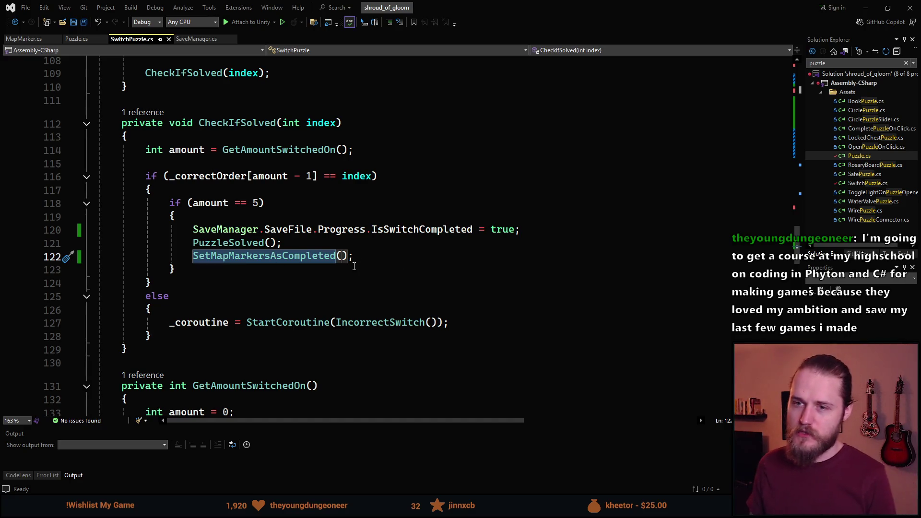
scroll(202, 286, down, 1)
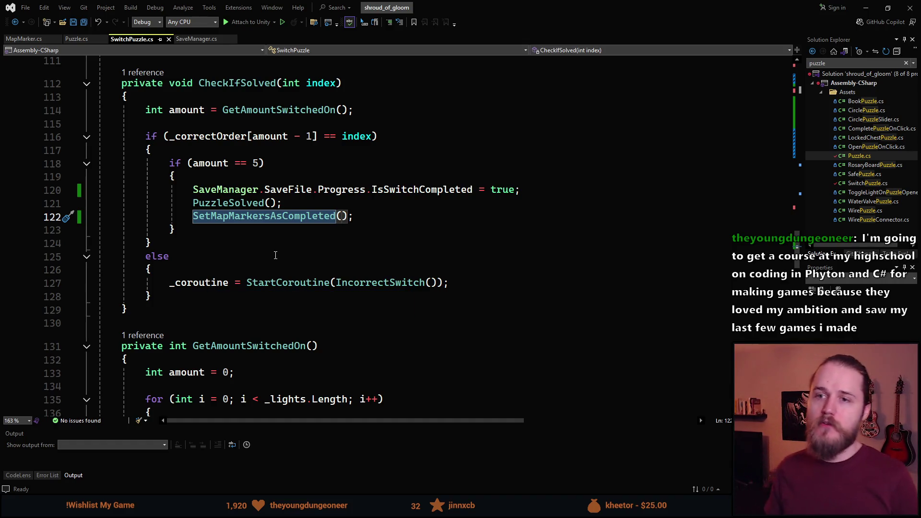
scroll(269, 217, up, 3)
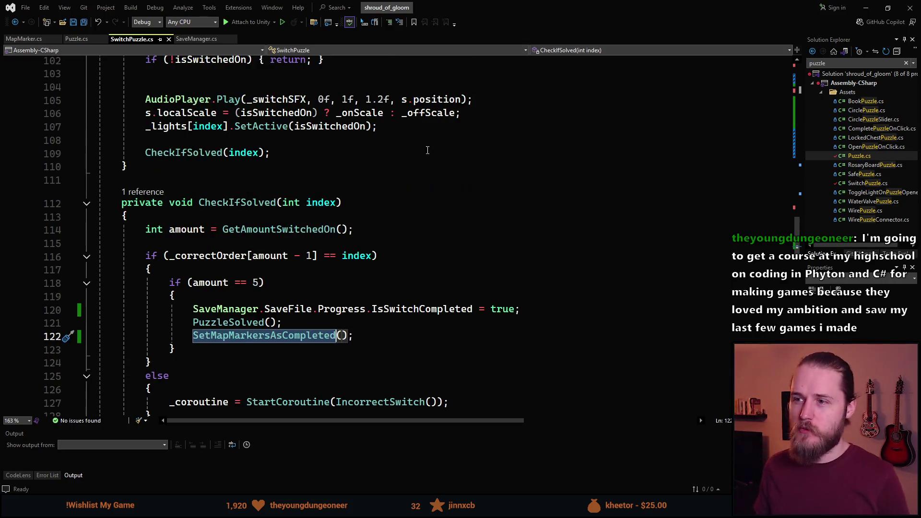
key(alt+Tab)
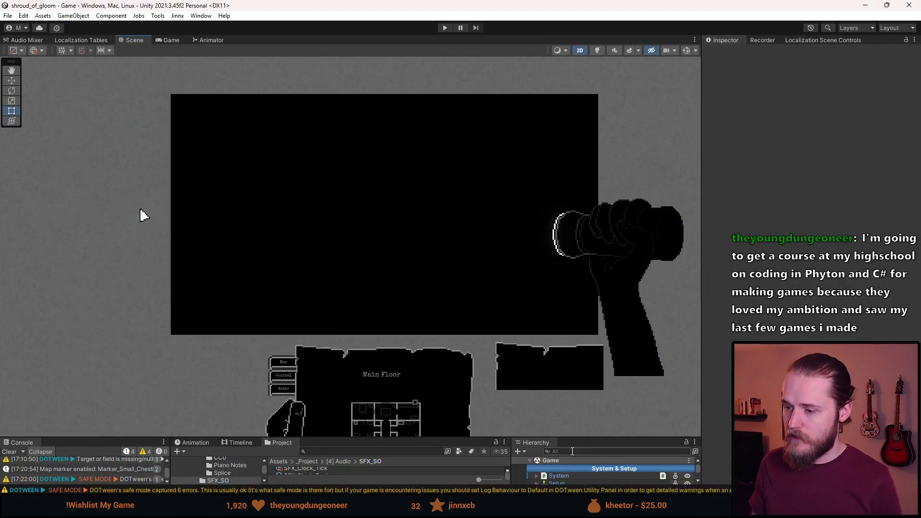
- Make the bottom panels taller and clear the Console log
drag(586, 437, 587, 263)
scroll(570, 411, down, 5)
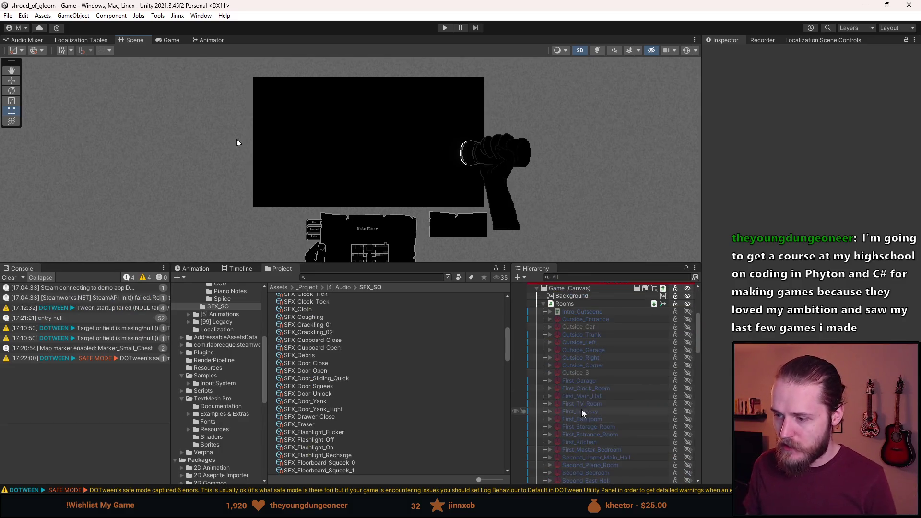
scroll(613, 401, down, 5)
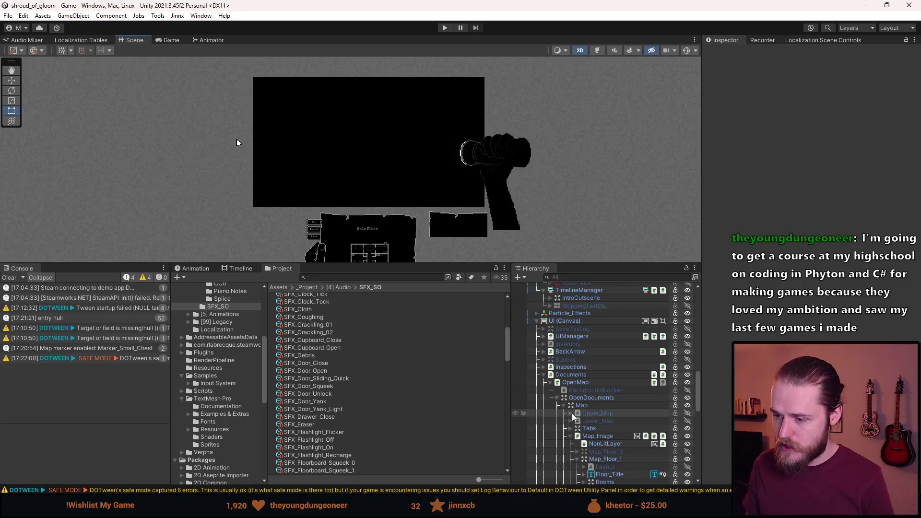
scroll(605, 418, down, 3)
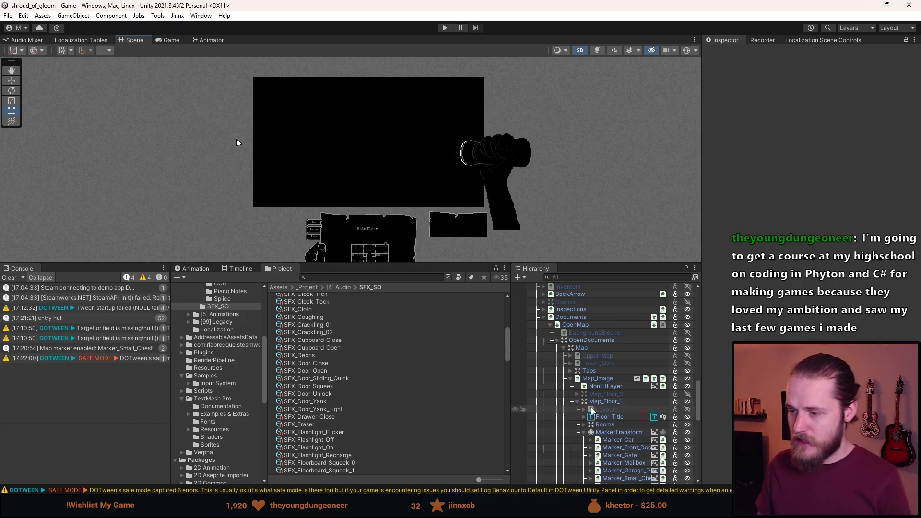
scroll(591, 407, down, 1)
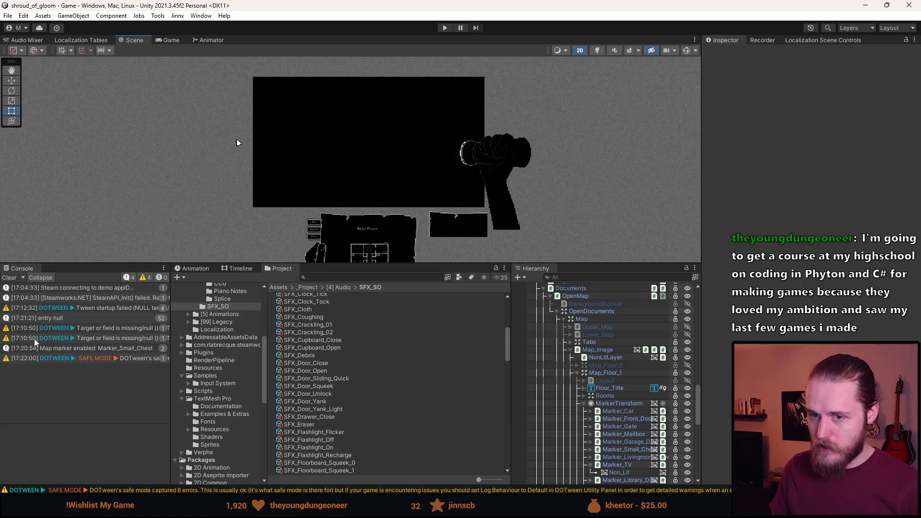
click(9, 277)
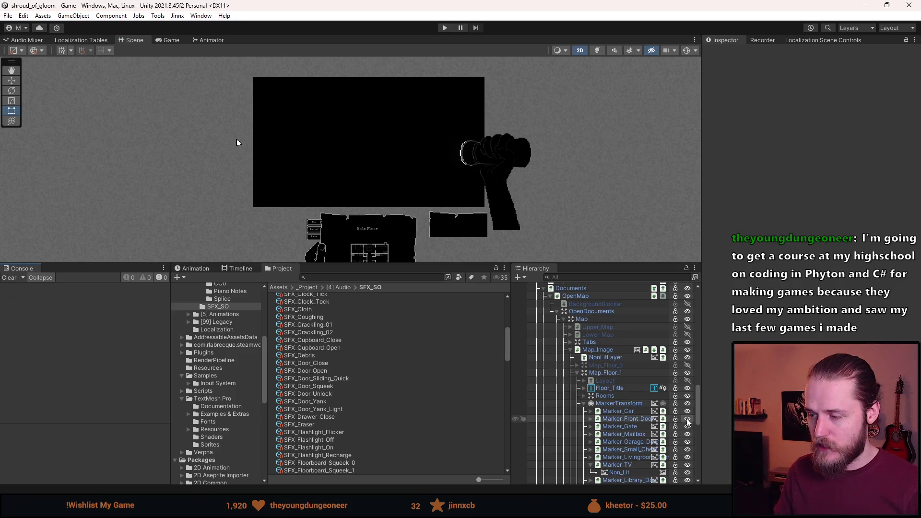
- Select MarkerTransform, then enable the Outside_Garage room and expand it in the Hierarchy
click(614, 404)
scroll(608, 405, up, 7)
scroll(608, 405, up, 10)
scroll(566, 436, down, 3)
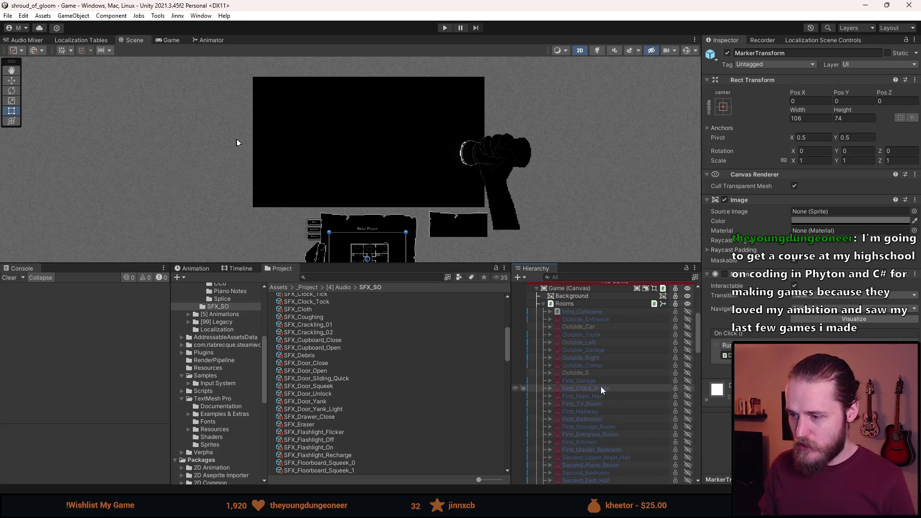
click(517, 381)
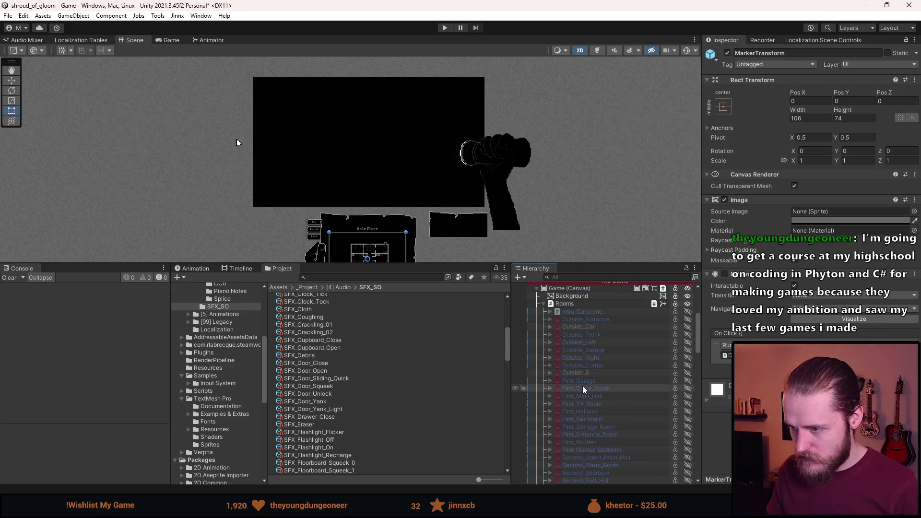
key(a)
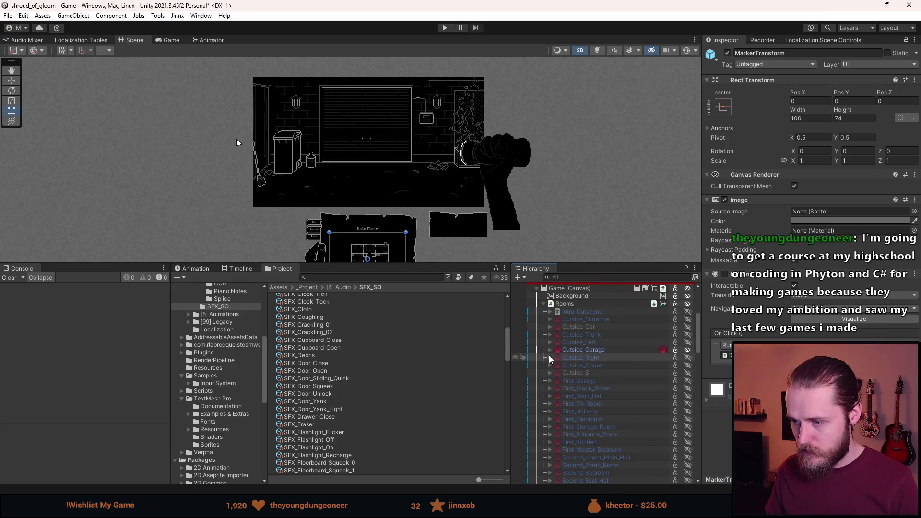
click(550, 350)
- Select SolvedInteractions under Outside_Garage to inspect its Switch Objects and Play Sounds On Click setup
scroll(580, 376, down, 3)
scroll(590, 429, down, 2)
scroll(623, 419, down, 4)
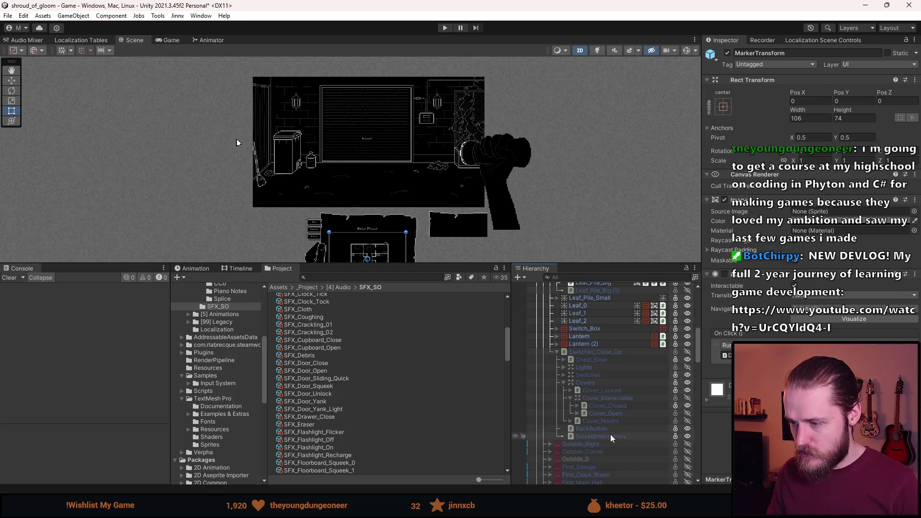
click(610, 435)
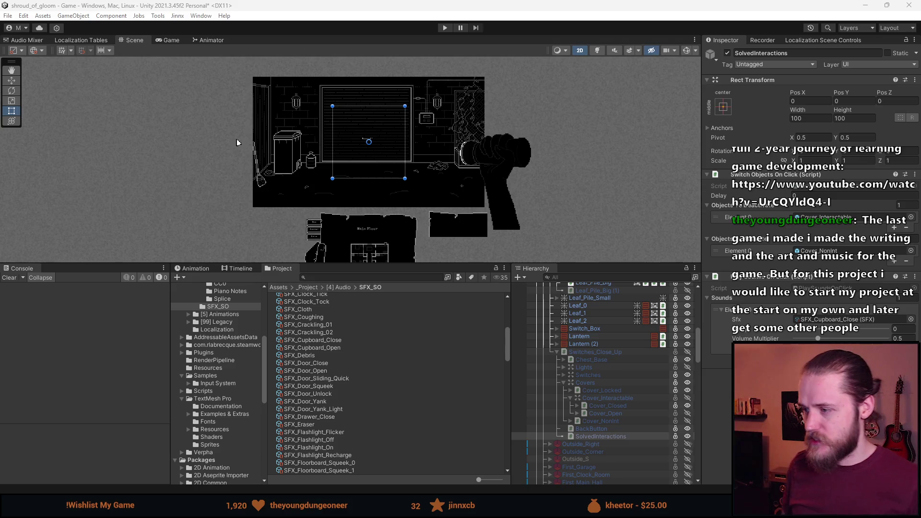
- Close Visual Studio and, once Unity reloads the scripts, clear the console warnings
key(alt+Tab)
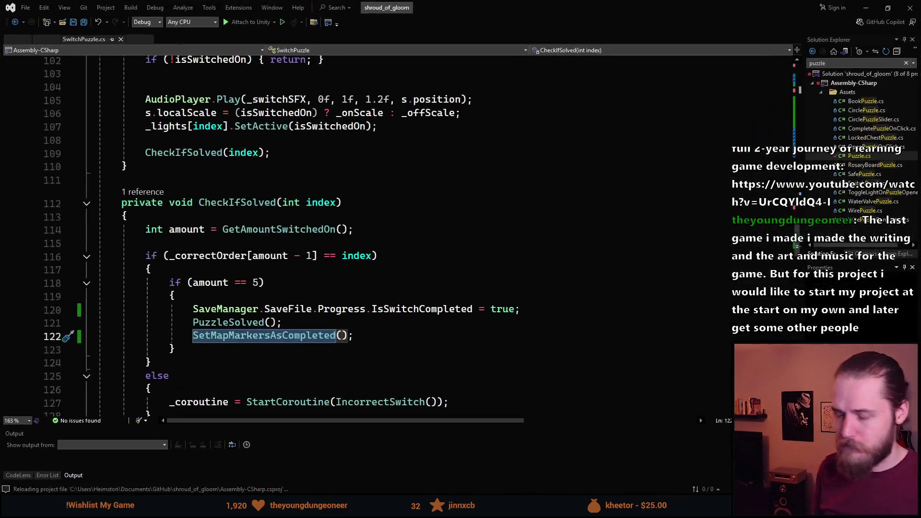
click(910, 8)
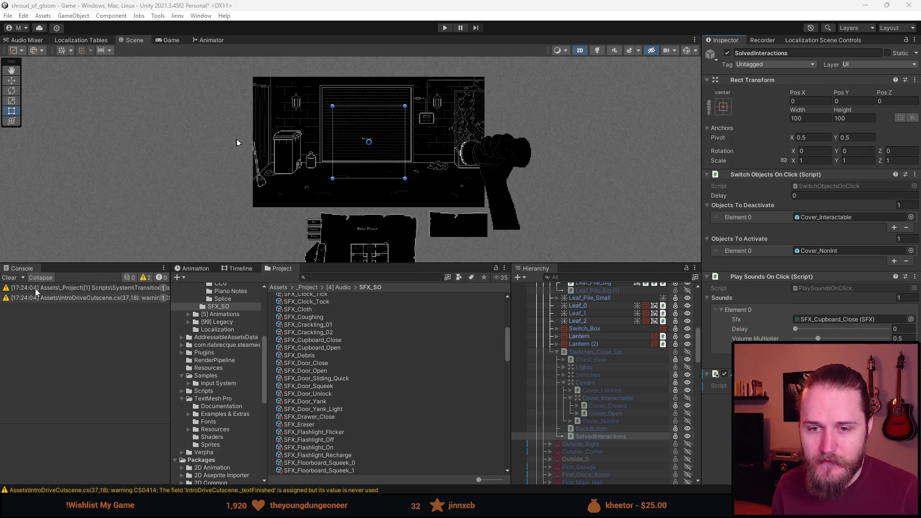
click(9, 277)
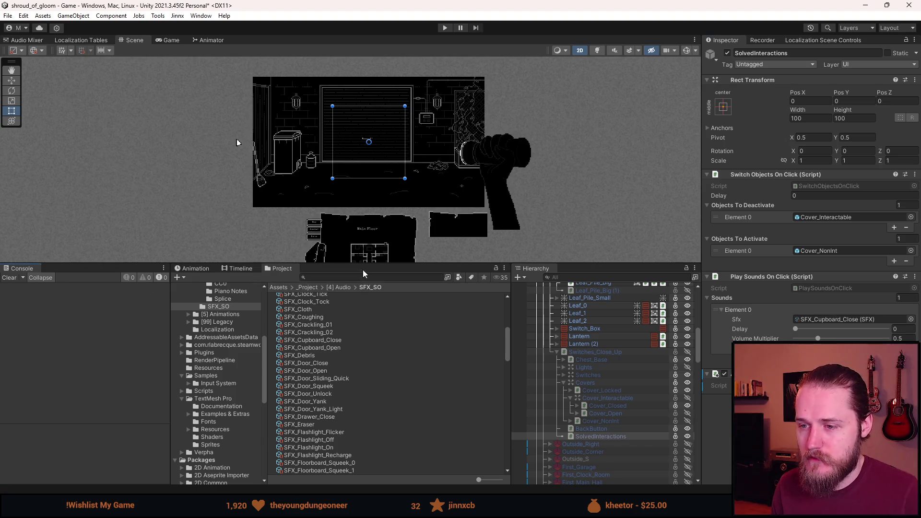
- Enlarge the Scene view to zoom in on the garage door, then restore some bottom-panel height
drag(363, 264, 348, 424)
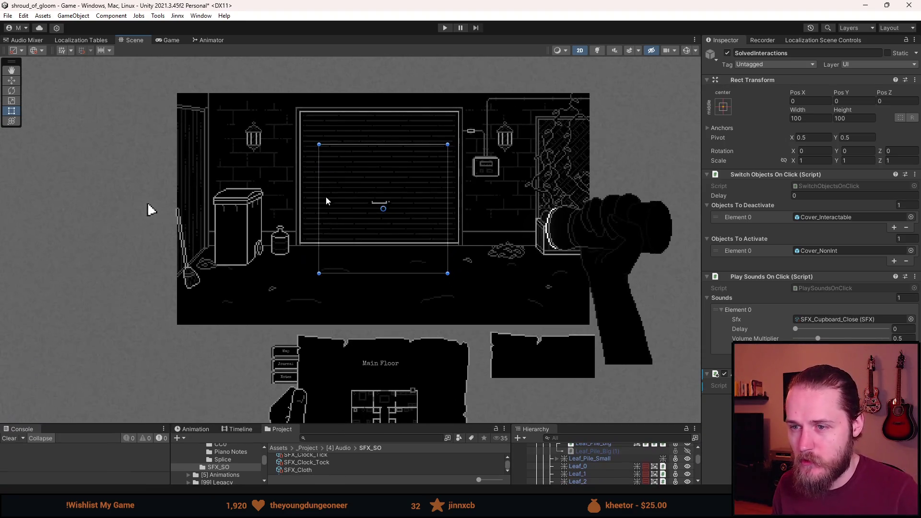
scroll(326, 196, up, 5)
scroll(405, 240, down, 2)
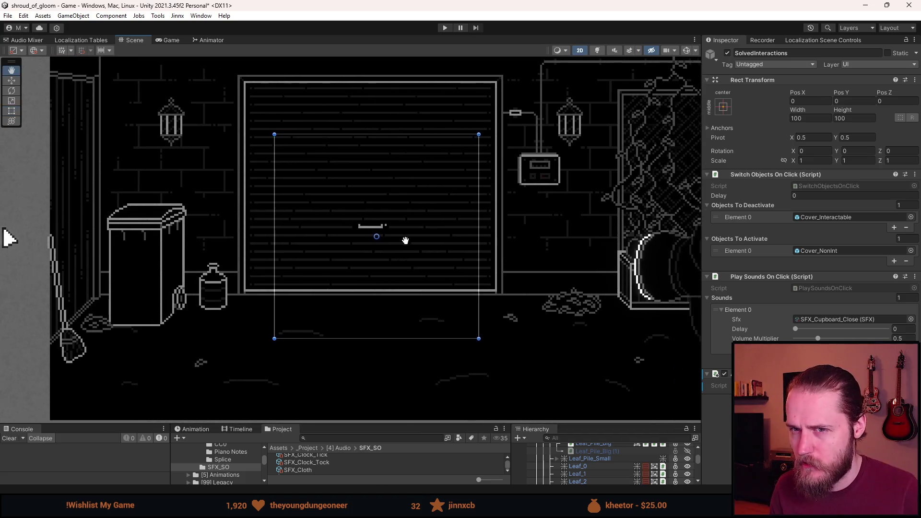
scroll(399, 247, up, 1)
scroll(401, 246, down, 2)
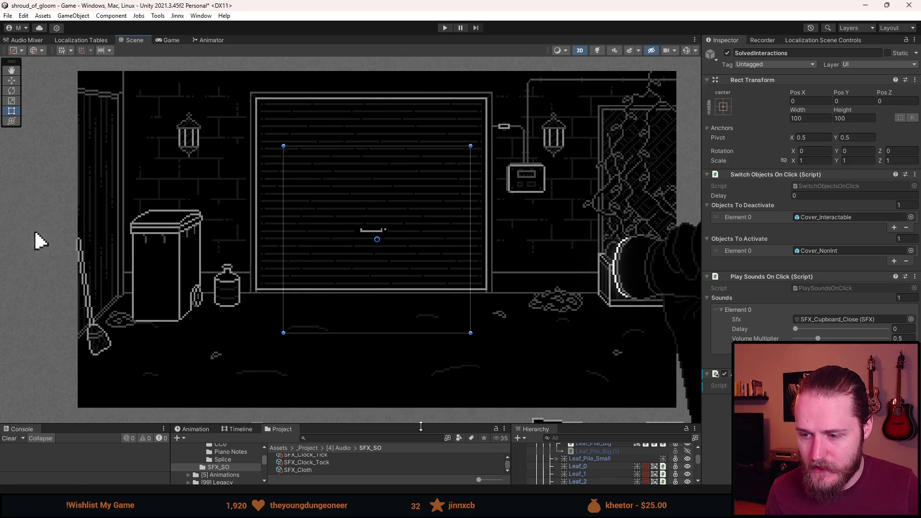
drag(420, 424, 418, 368)
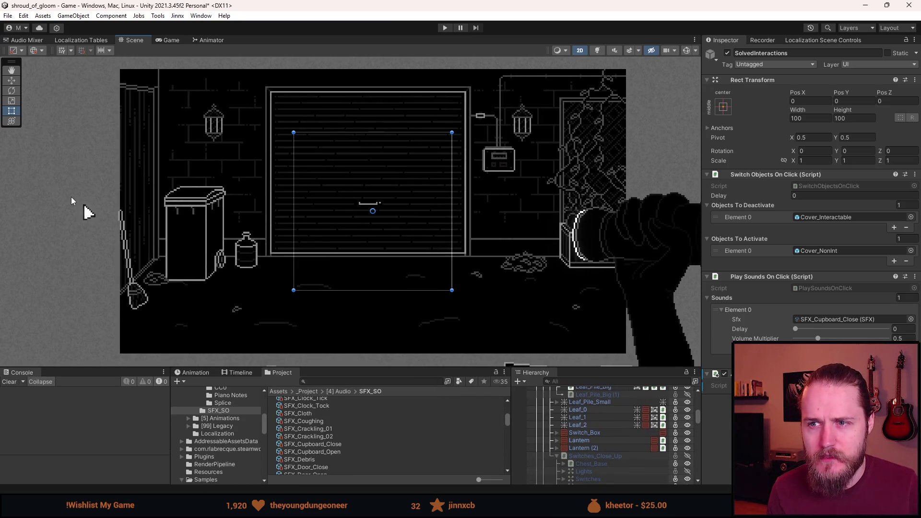
- Deselect SolvedInteractions, save the Game scene with File > Save, and enter play mode
click(44, 204)
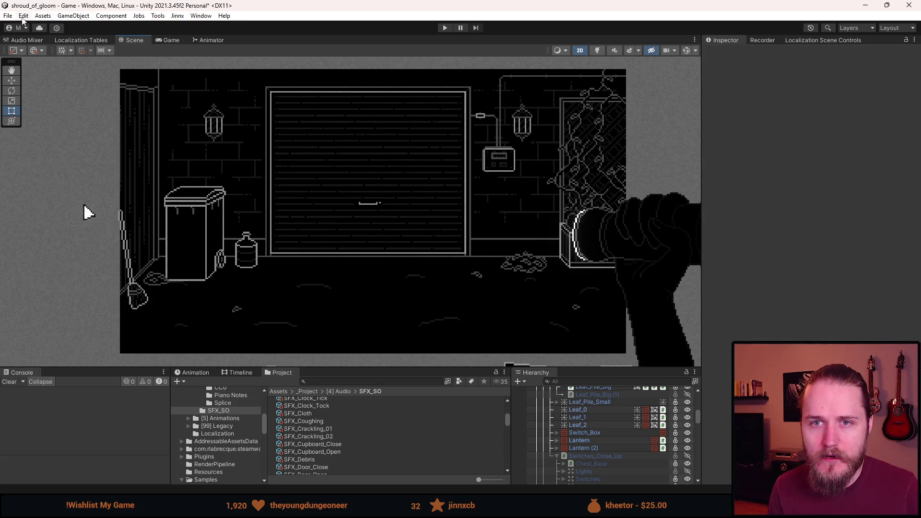
click(7, 16)
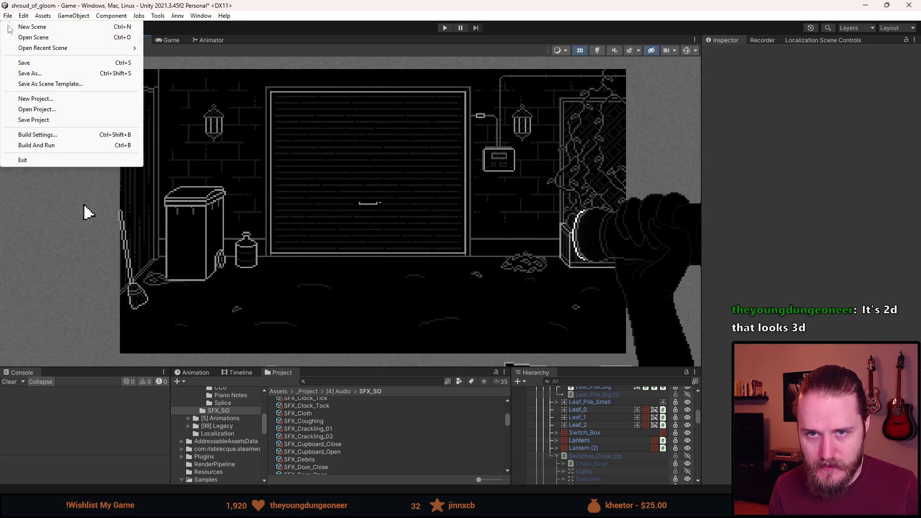
click(23, 66)
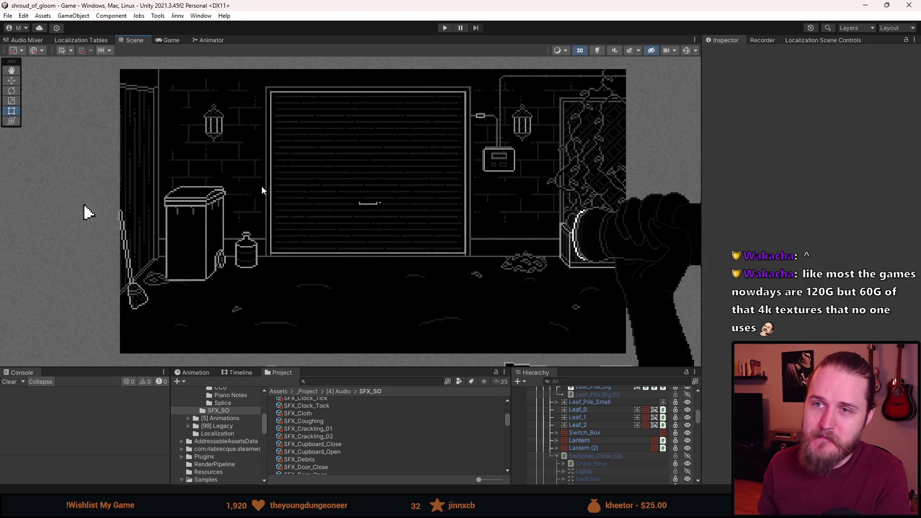
click(444, 27)
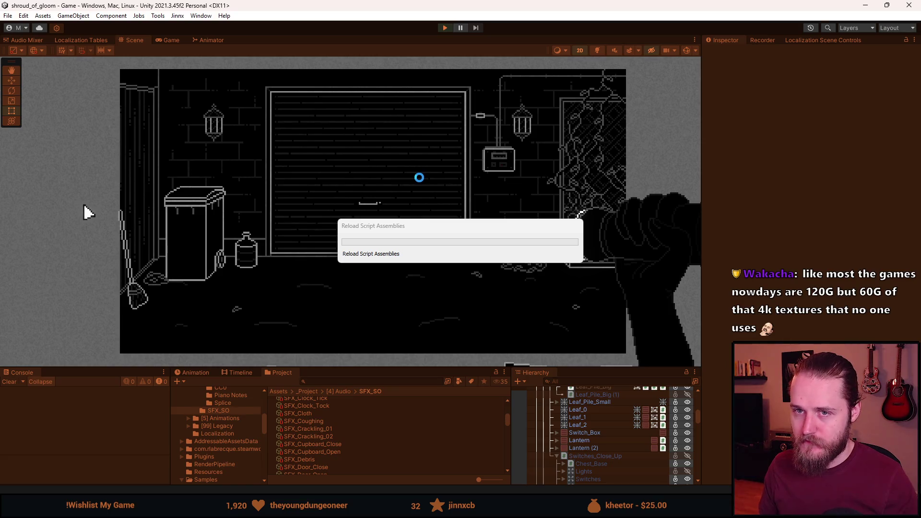
- Stop the play test, select SolvedInteractions and open its AutoSaveOnClick script in Visual Studio
click(445, 27)
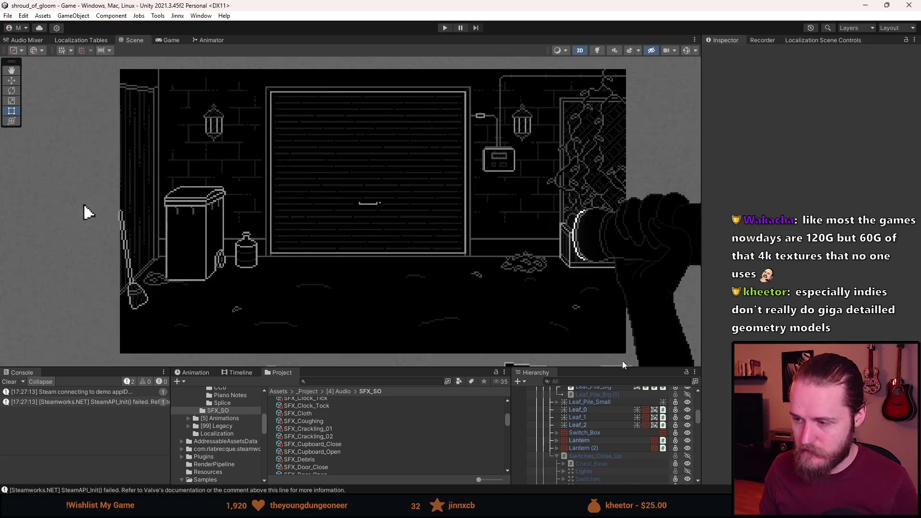
scroll(600, 459, down, 5)
click(607, 453)
double_click(844, 287)
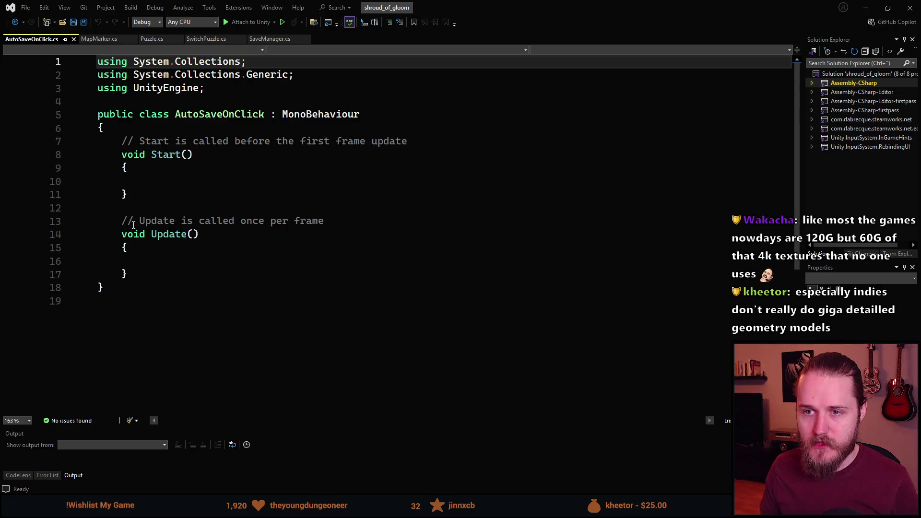
- Delete the Start and Update methods and make AutoSaveOnClick implement IInteractable
drag(127, 274, 122, 140)
key(Delete)
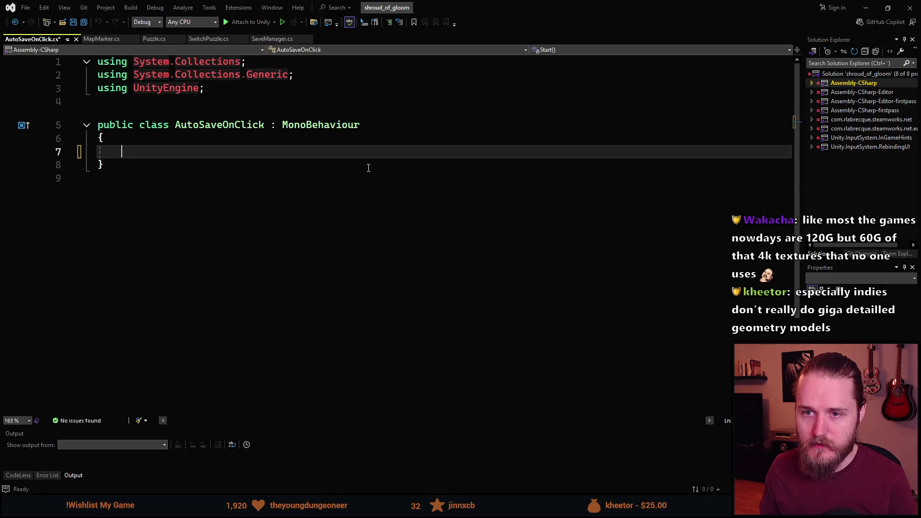
click(369, 126)
text(,)
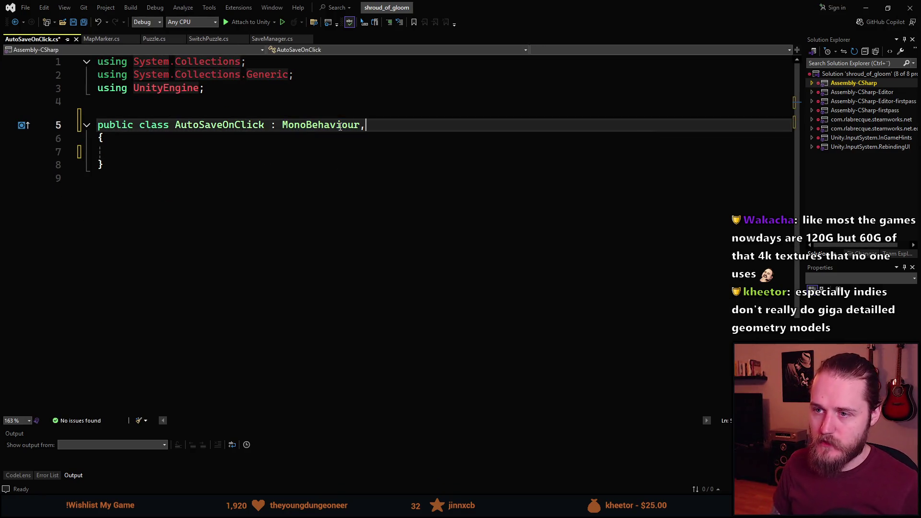
text( IInter)
key(Tab)
- Add an explicit, empty IInteractable.Interact() implementation
key(Down)
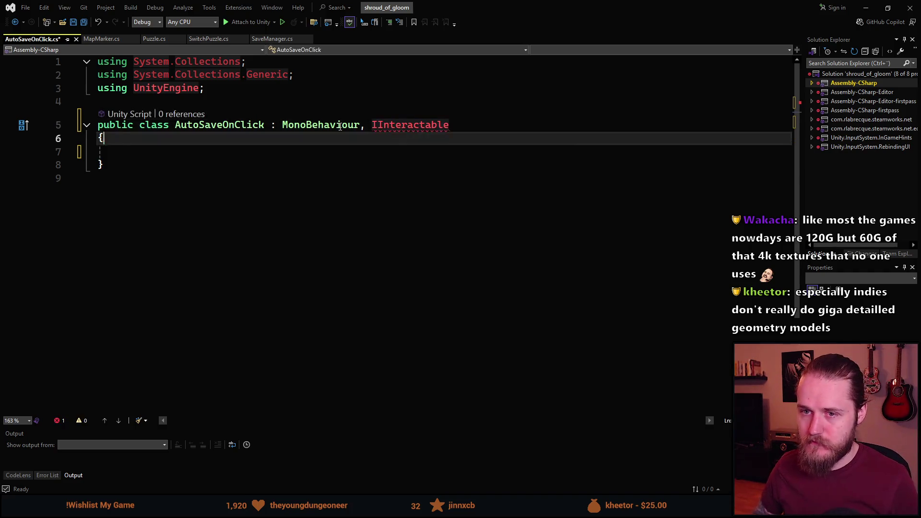
key(Down)
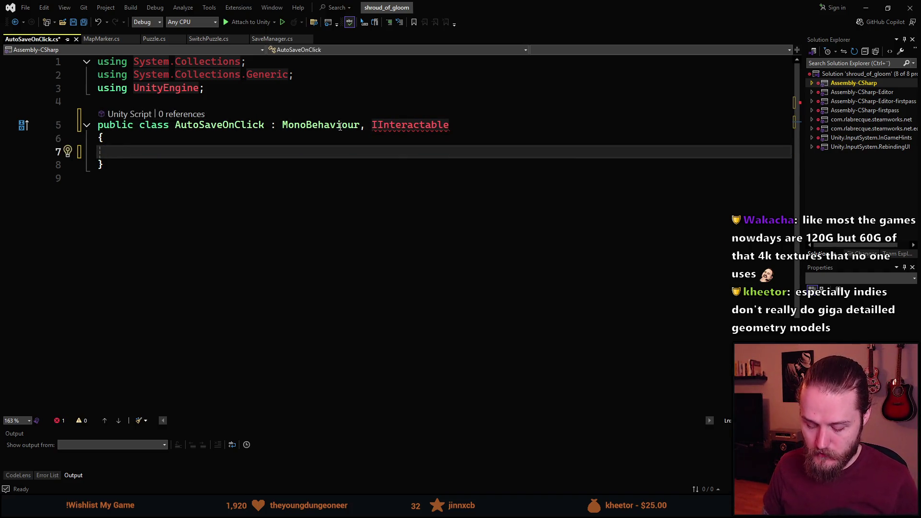
text(void IIn)
key(Tab)
text(.)
key(Tab)
key(Return)
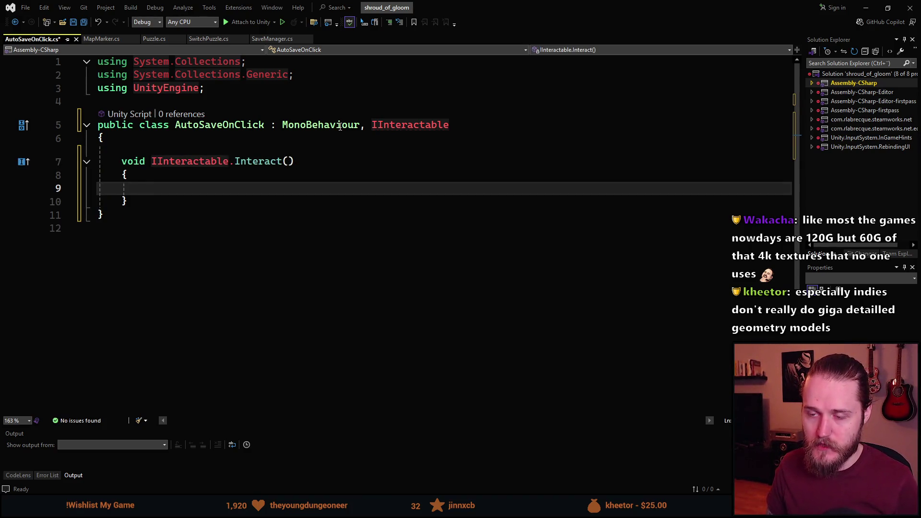
- Add a serialized private float _delay field with the sfpr snippet and save
key(Up)
key(Up)
key(Up)
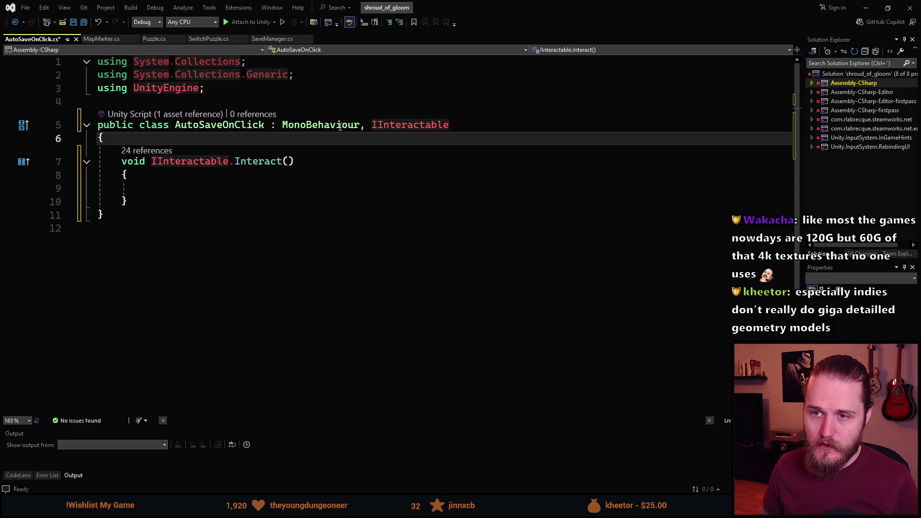
key(Return)
key(Return)
key(Up)
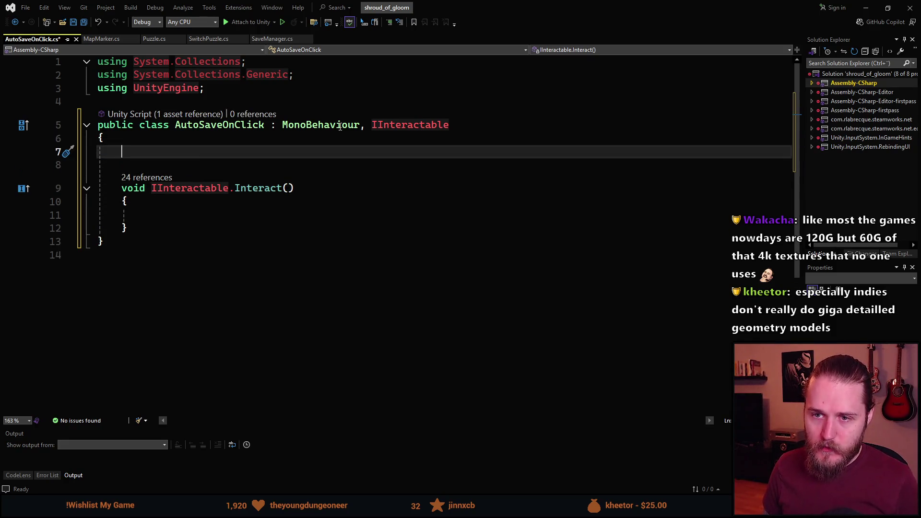
text(sfpr)
key(Tab)
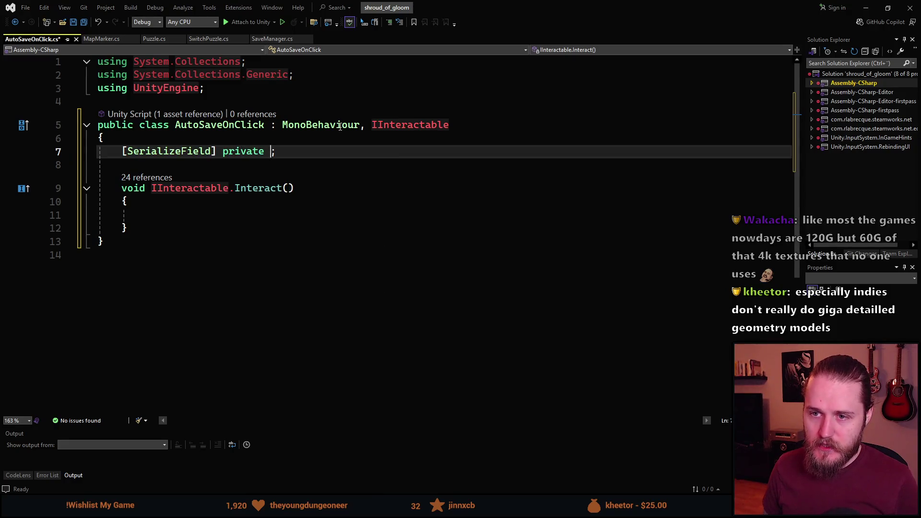
text(float _del)
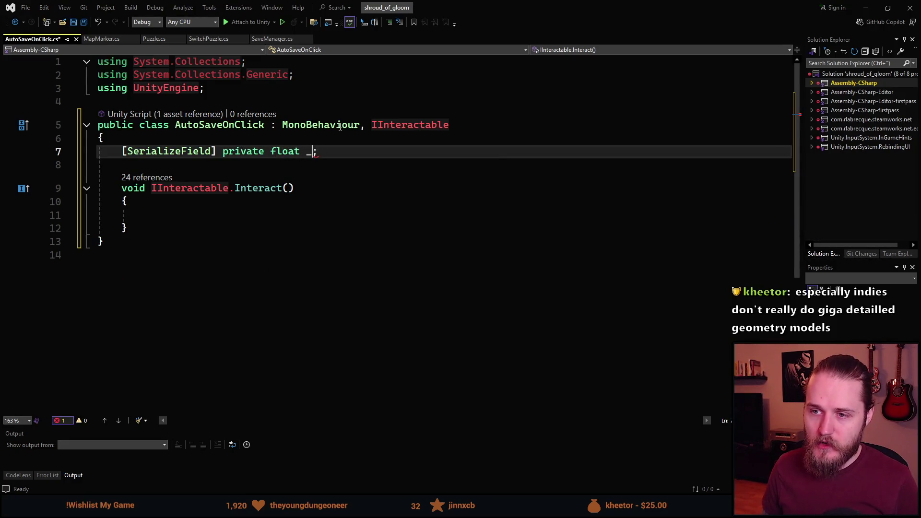
text(ay)
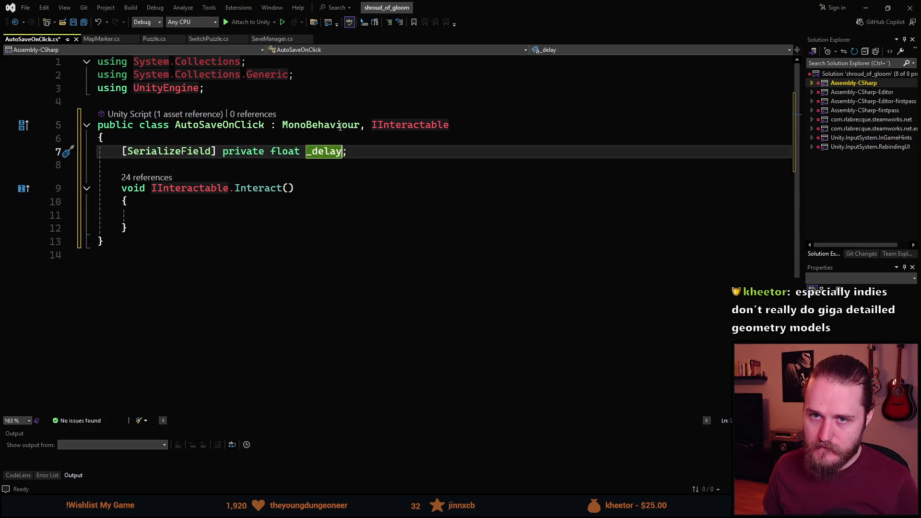
key(ctrl+s)
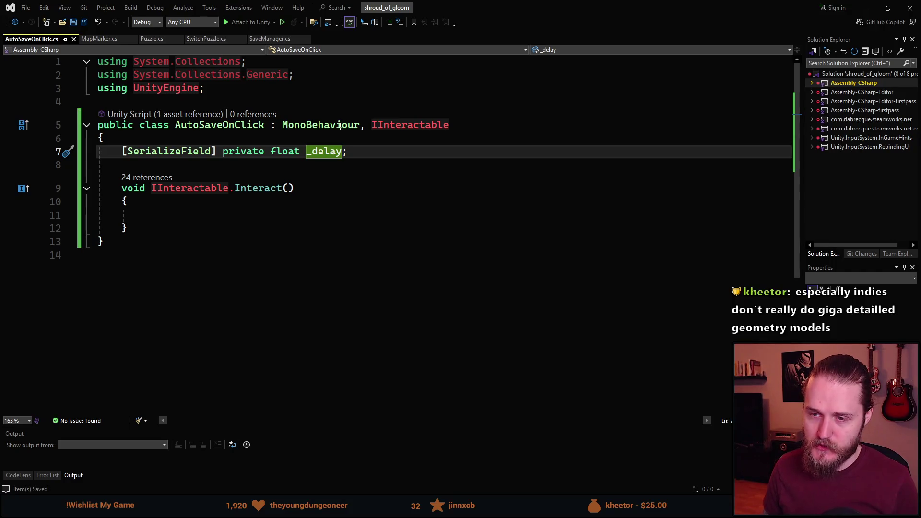
key(Return)
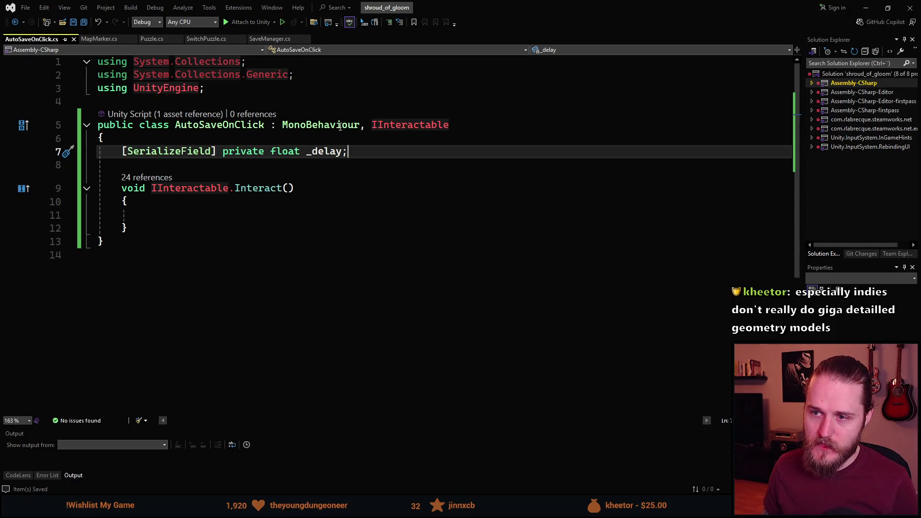
key(Down)
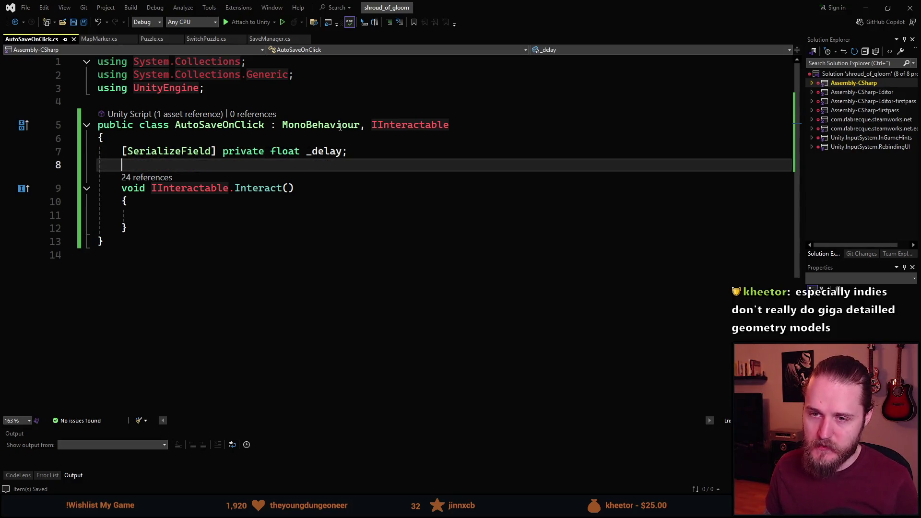
- Start a private IEnumerator method declaration below Interact()
key(Down)
key(Down)
key(Down)
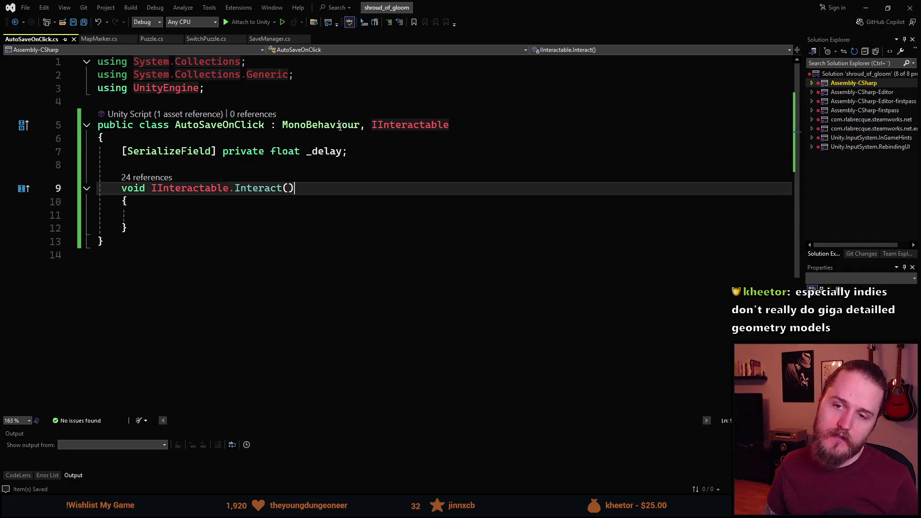
key(Down)
key(Return)
key(Return)
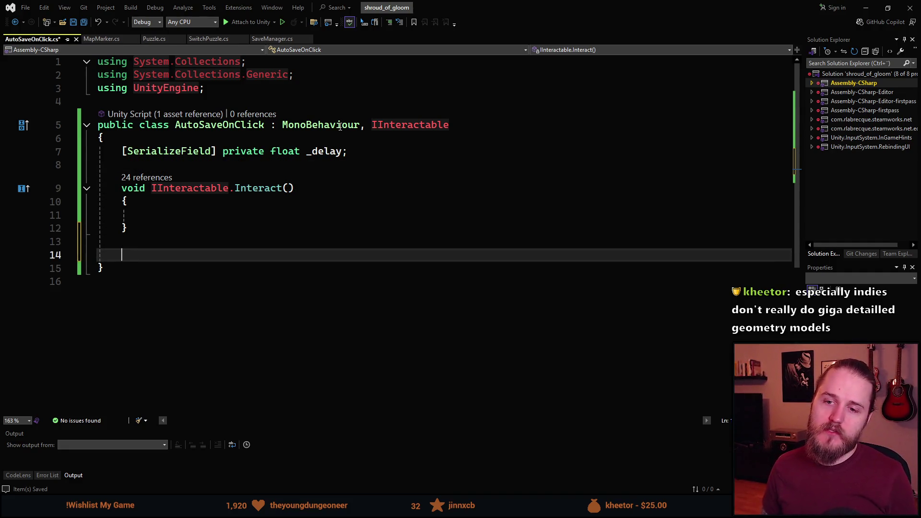
text(private v)
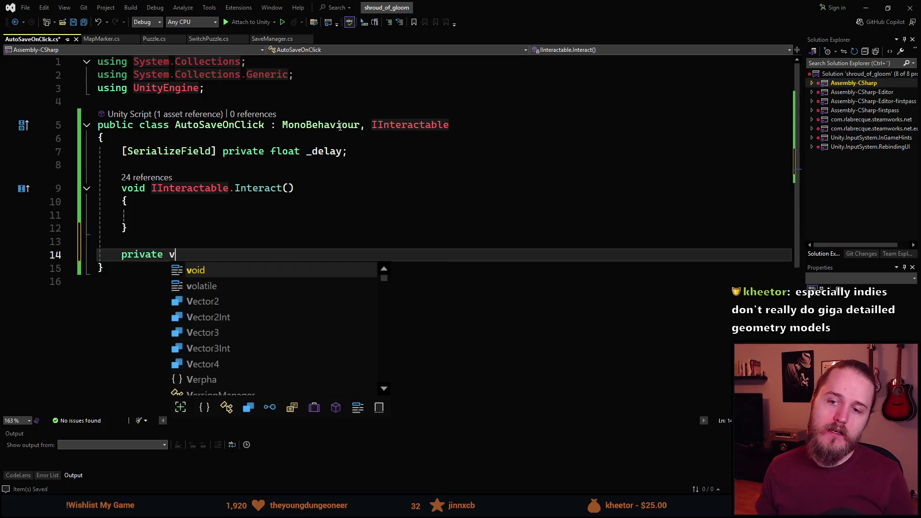
text(oid)
key(Escape)
key(ctrl+BackSpace)
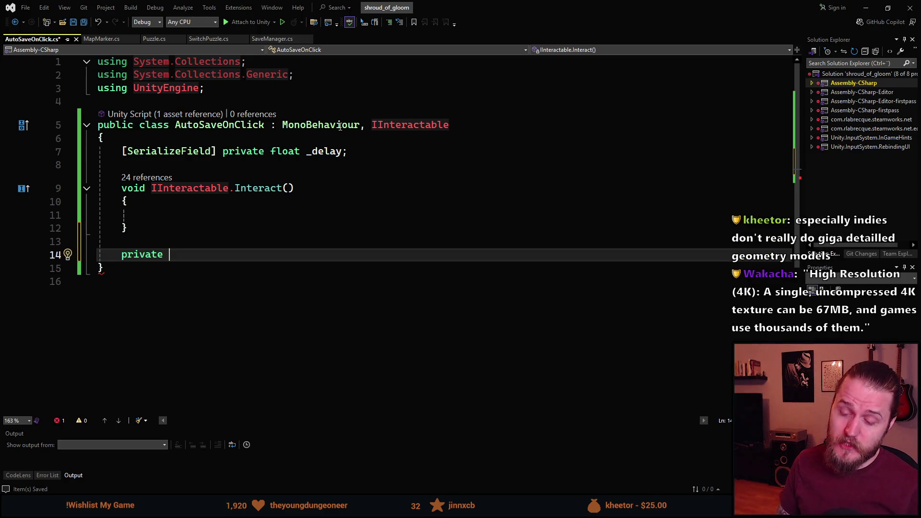
text(IEnum)
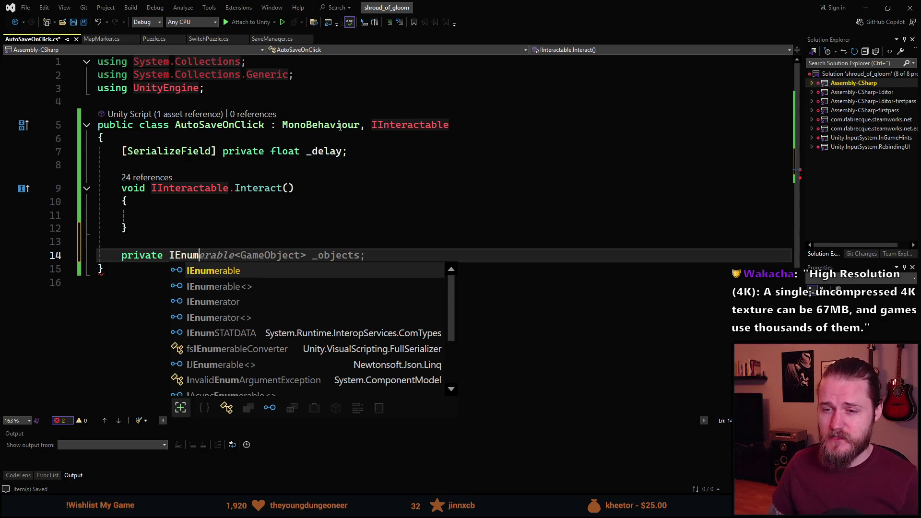
key(Tab)
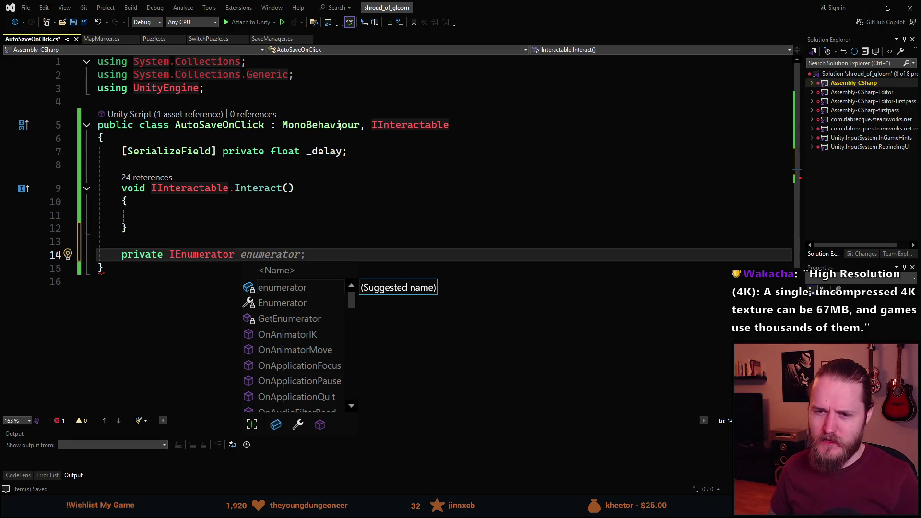
- Name the method SaveAfterDelay() with a braced body, fixing the misspelling via Ctrl+R rename
text(SaveAftedfD)
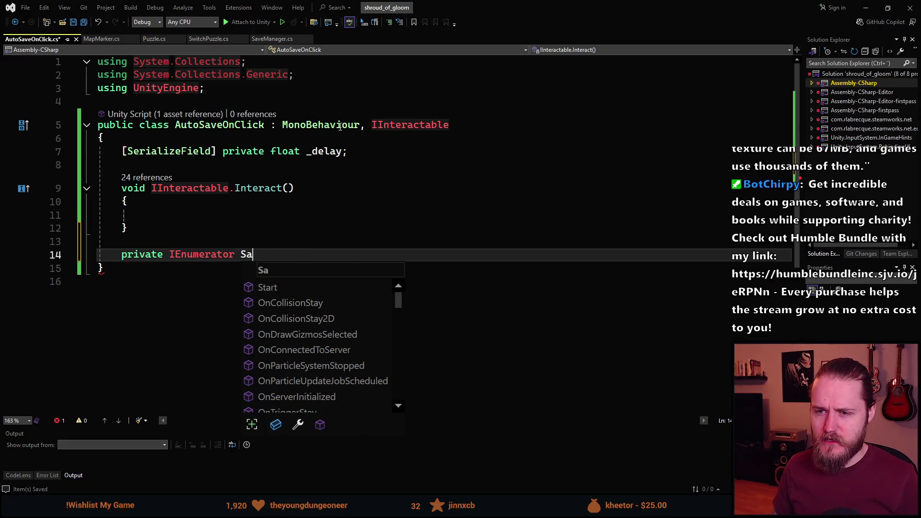
key(BackSpace)
key(BackSpace)
text(Dle)
key(BackSpace)
key(BackSpace)
key(BackSpace)
text(Delay())
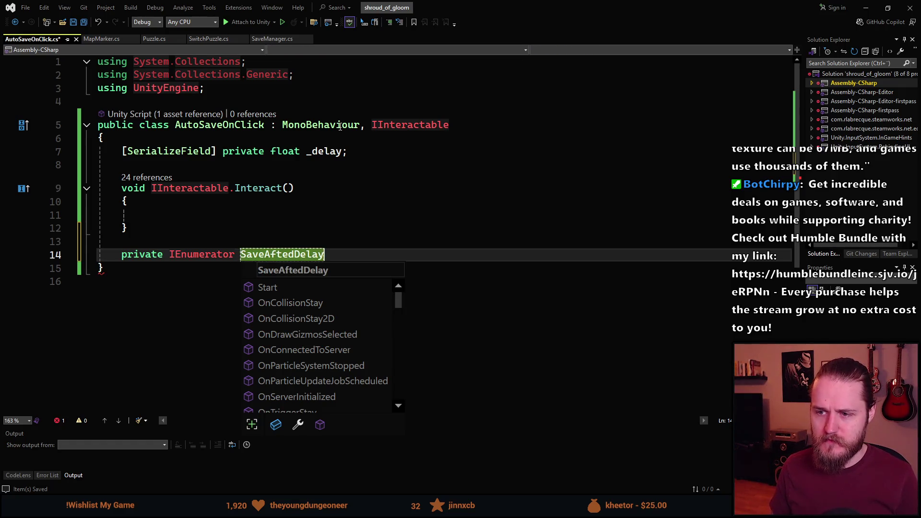
key(Return)
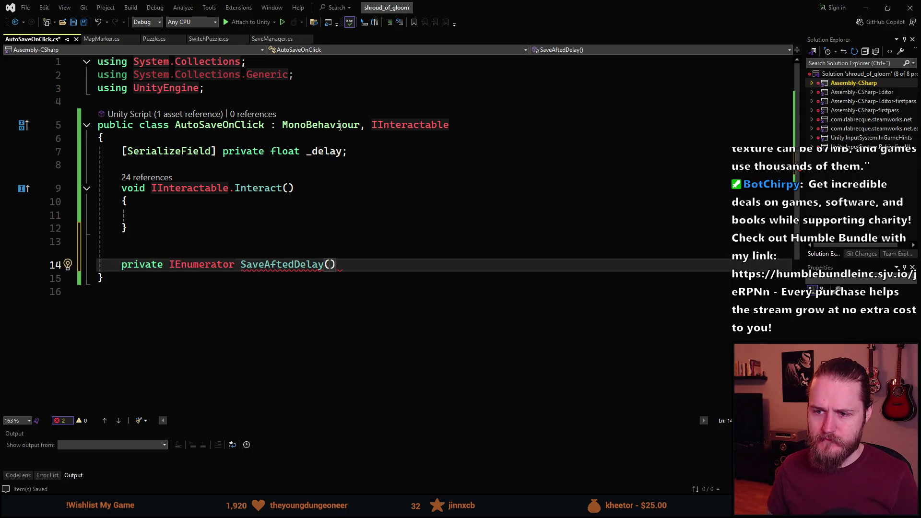
text({)
key(Return)
key(Up)
key(Up)
key(End)
key(Left)
key(Left)
key(ctrl+r)
key(ctrl+r)
key(Left)
key(Left)
key(Left)
key(BackSpace)
text(r)
key(Return)
- Make SaveAfterDelay first yield return new WaitForSeconds(_delay)
key(Down)
key(Down)
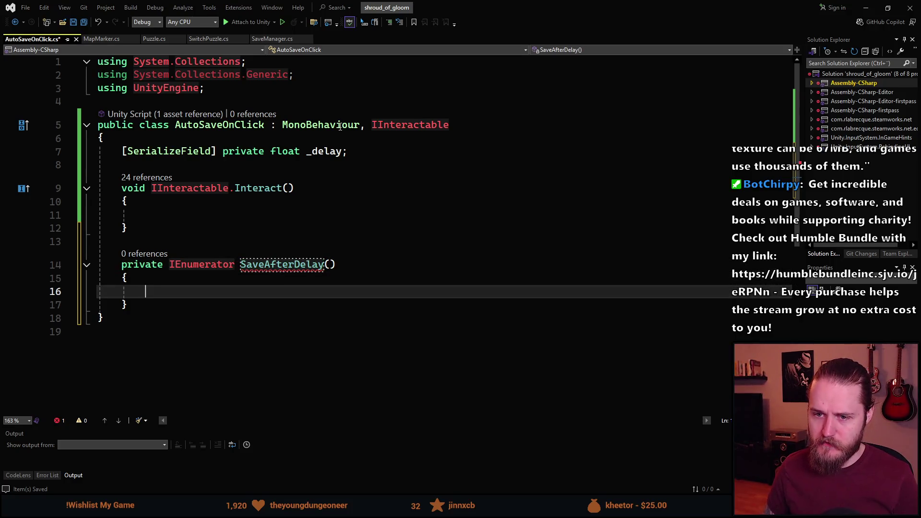
text(yield return Wai)
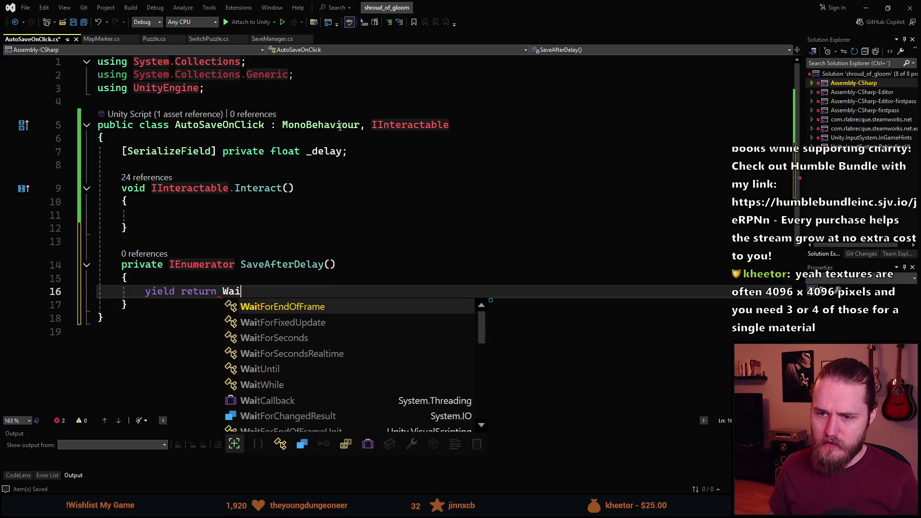
key(BackSpace)
key(BackSpace)
key(BackSpace)
text(new WaitForSe)
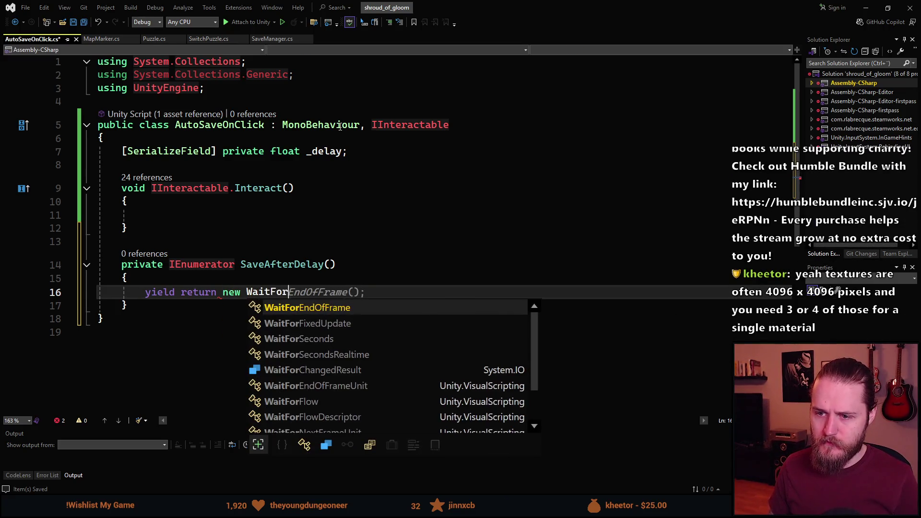
key(Tab)
text(())
key(Left)
text(_d)
key(Tab)
key(End)
text(;)
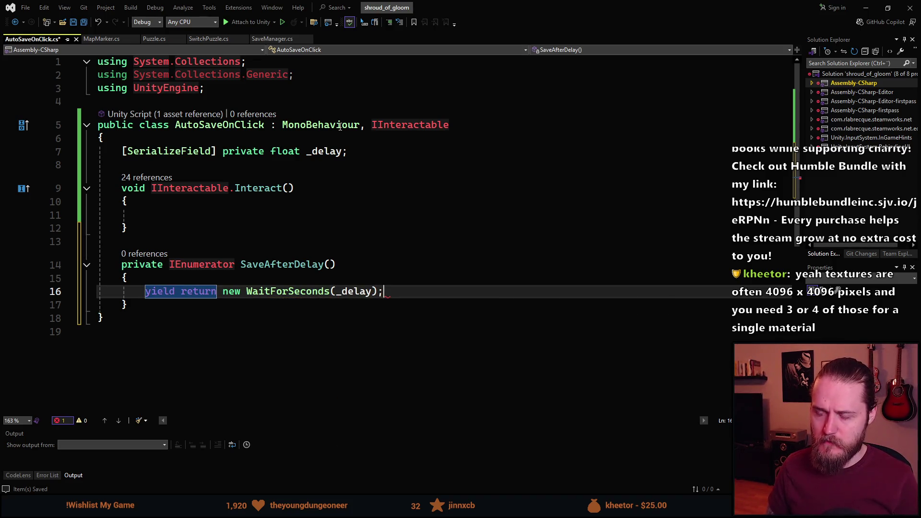
- Call SaveManager.Instance.SaveGame() after the wait in SaveAfterDelay
key(Return)
text(Save)
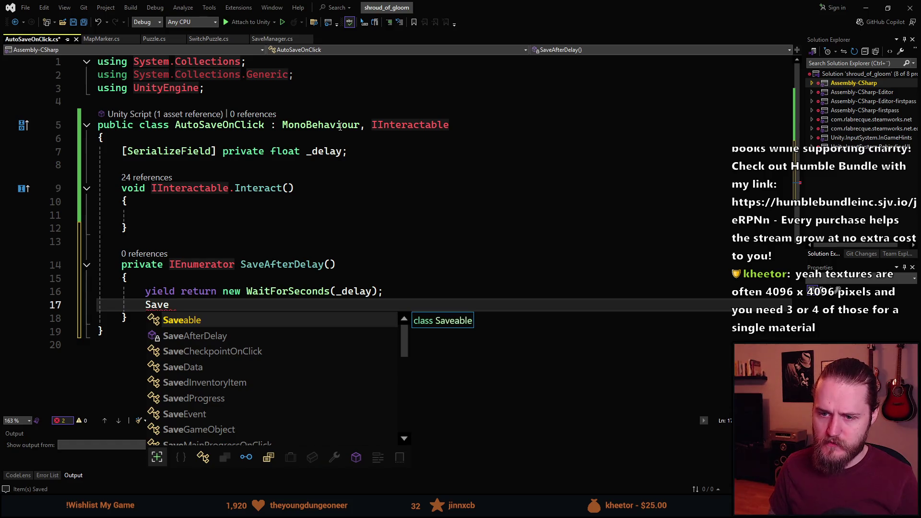
text(Man)
key(Tab)
text(.Ins)
key(Tab)
text(.Sa)
key(Tab)
key(Tab)
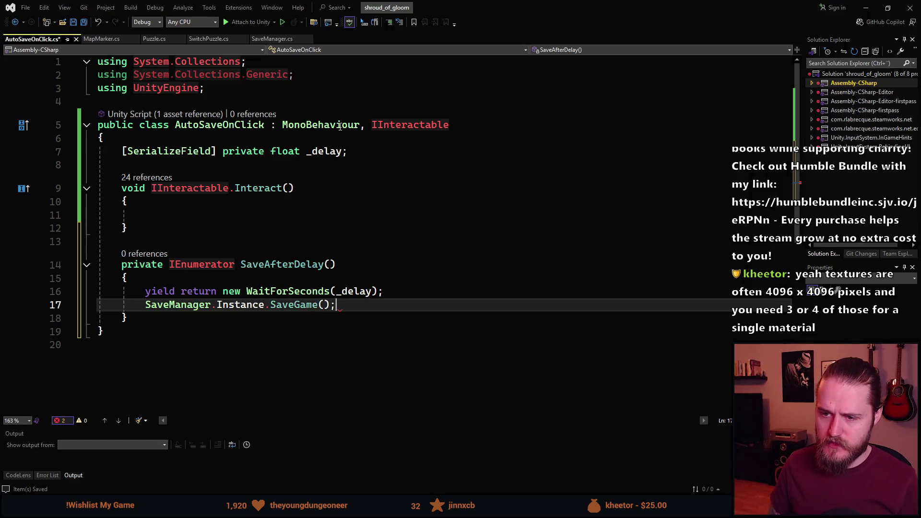
key(Up)
key(Up)
key(Up)
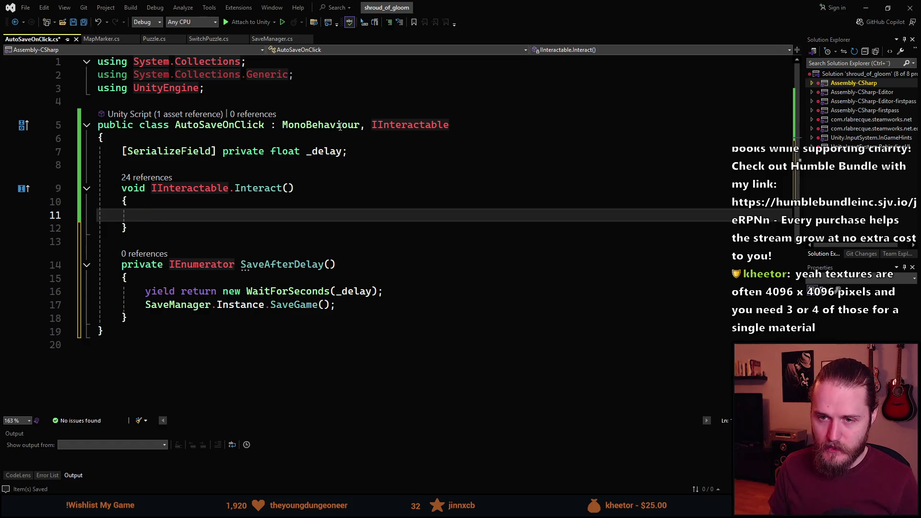
- In Interact(), add if (_delay <= 0) calling SaveManager.Instance.SaveGame()
text(if)
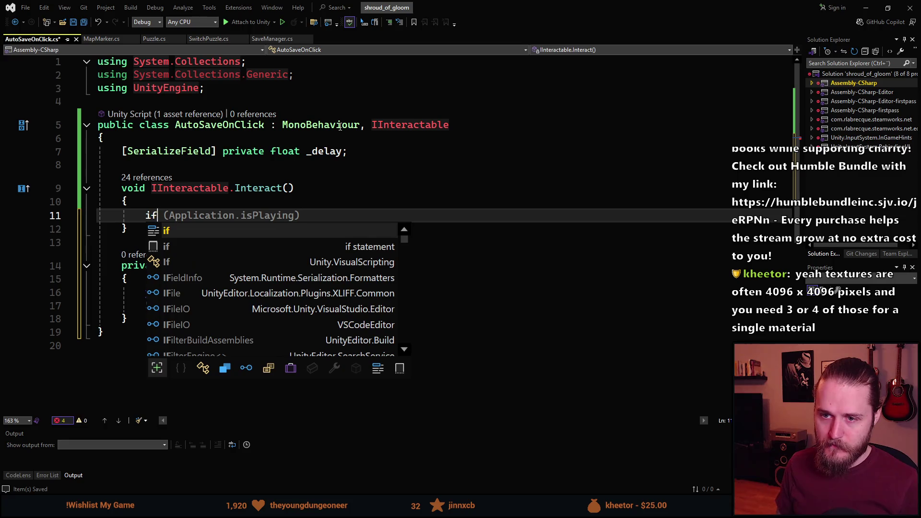
text( (_d)
key(Tab)
text(<=)
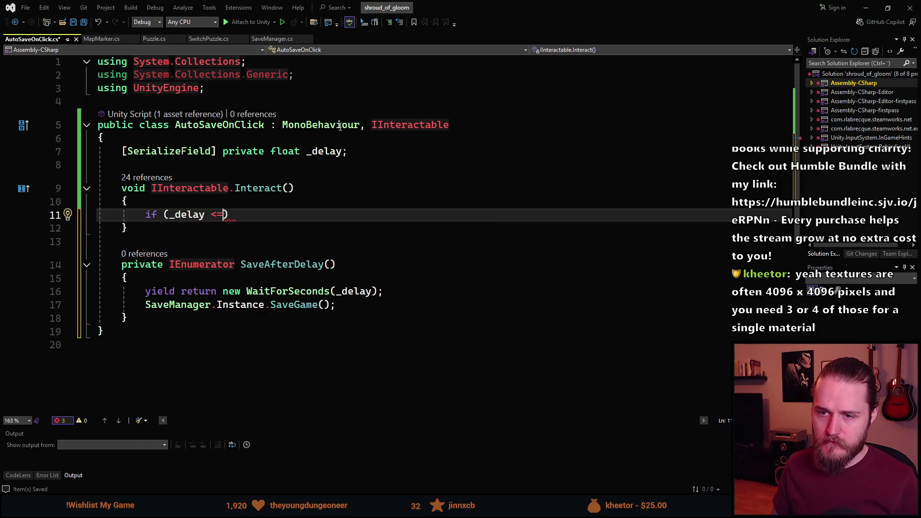
text( 0))
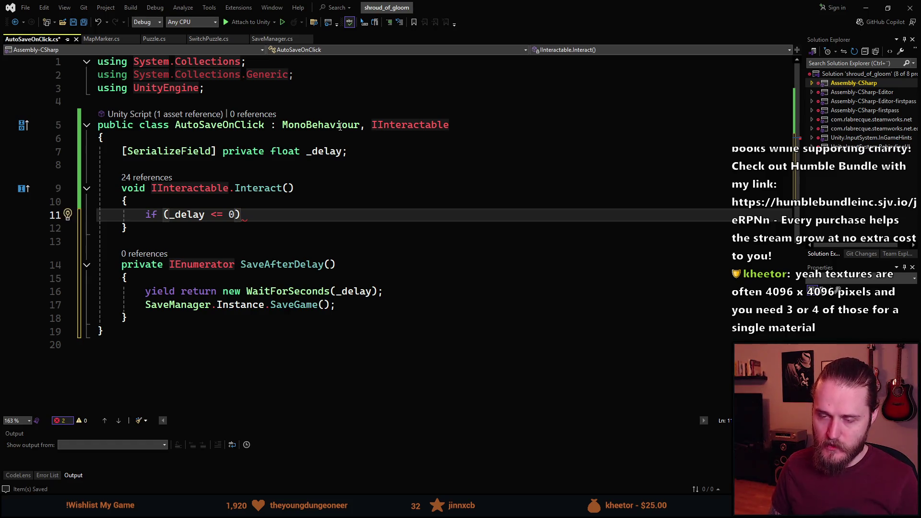
key(Return)
text({)
key(Return)
text(SaveManager.I)
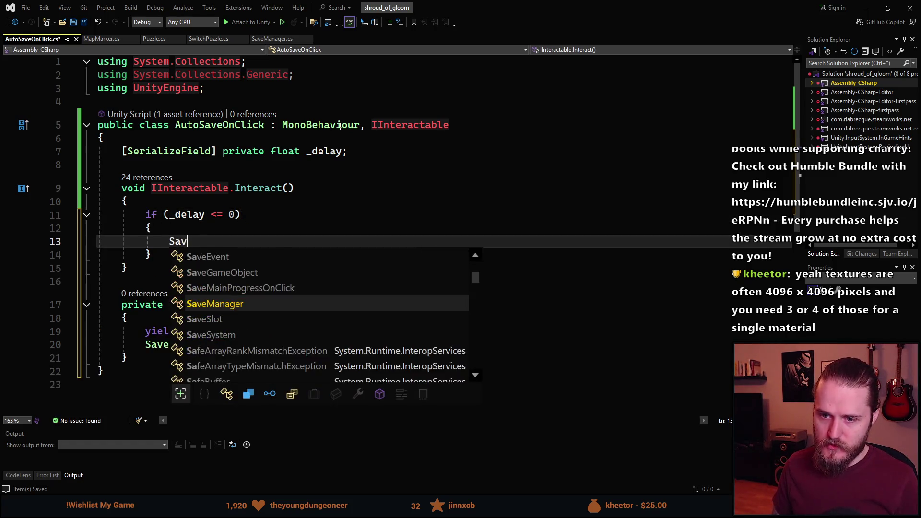
key(Tab)
text(.Sa)
key(Tab)
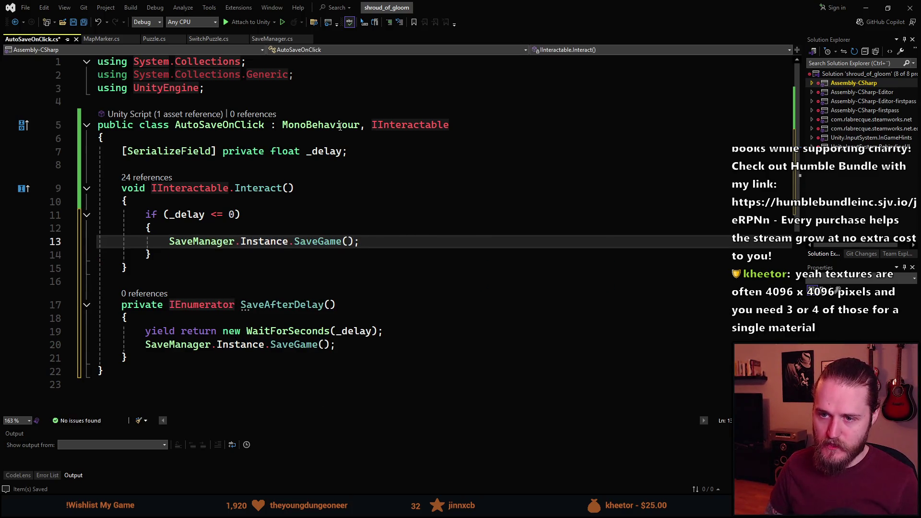
key(Down)
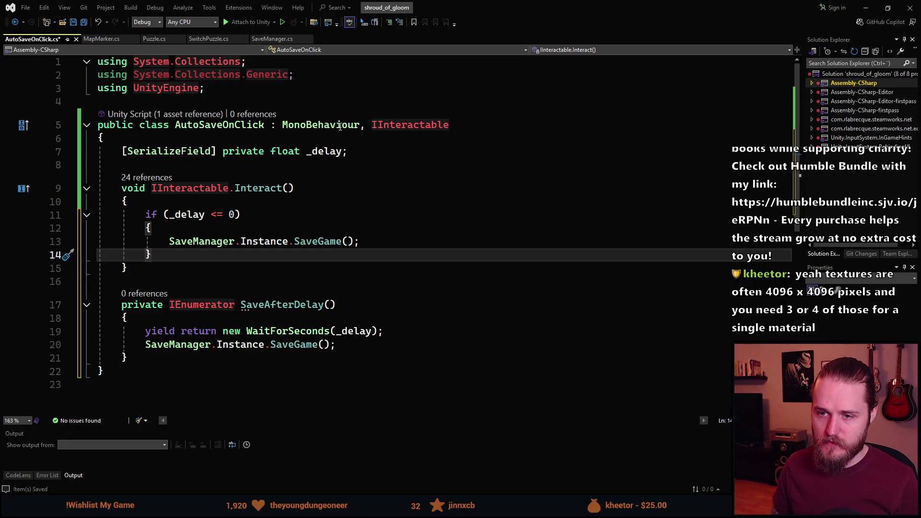
key(Return)
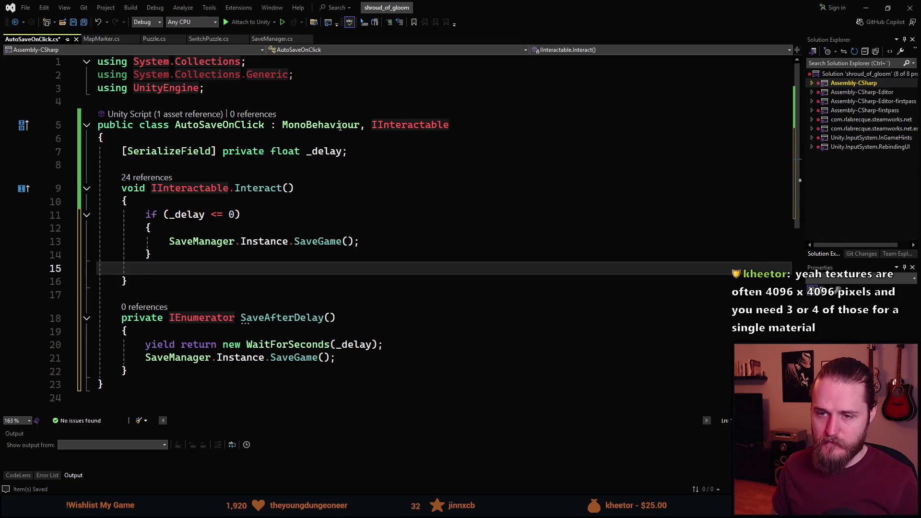
- Add an else branch calling StartCoroutine(SaveAfterDelay())
text(else)
key(Tab)
key(Tab)
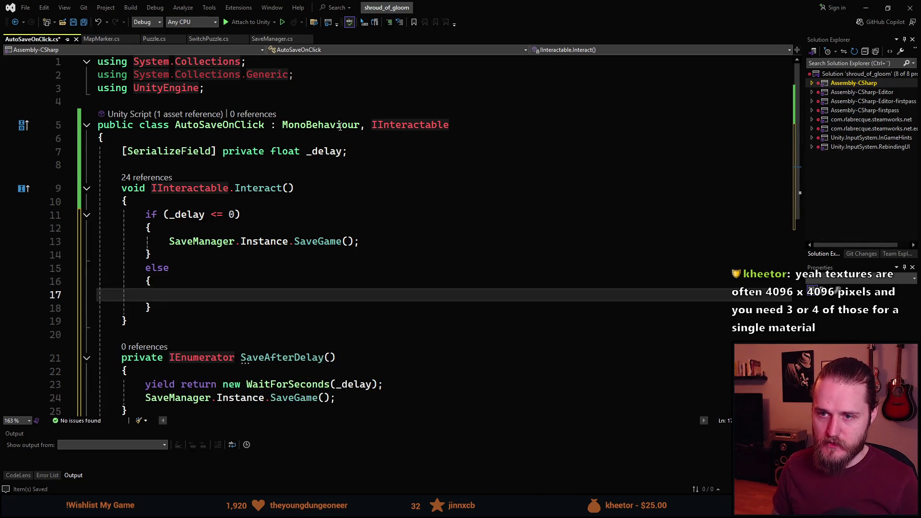
text(StartC)
key(Tab)
text(())
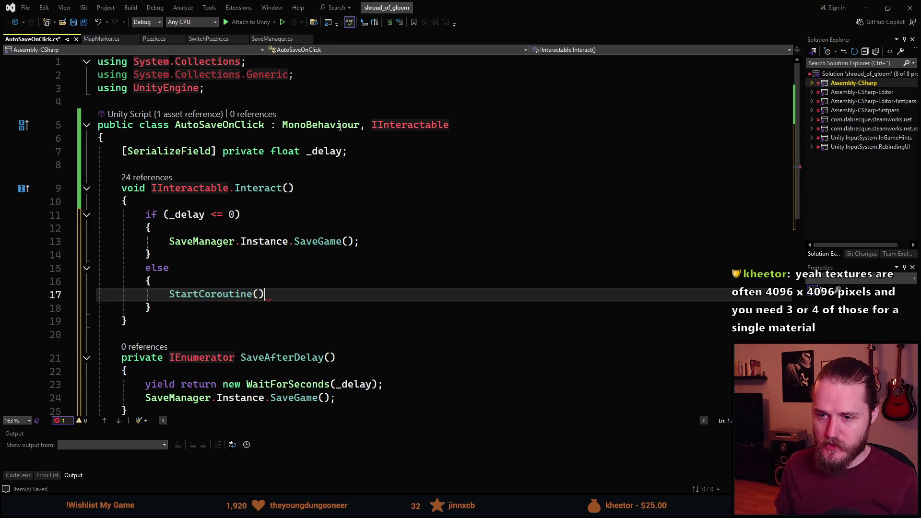
key(Left)
text(Save)
key(Tab)
text(();)
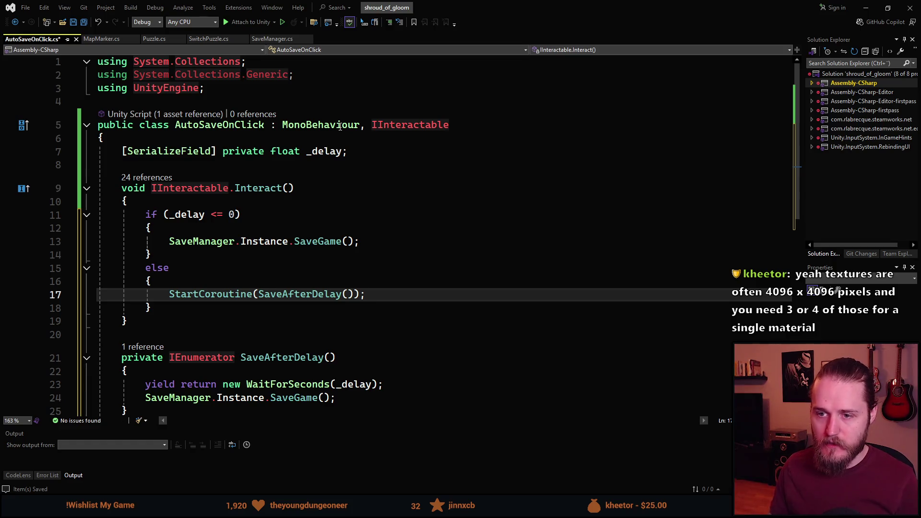
- Remove the unused System.Collections.Generic using, save, and return to Unity to recompile
scroll(338, 306, down, 1)
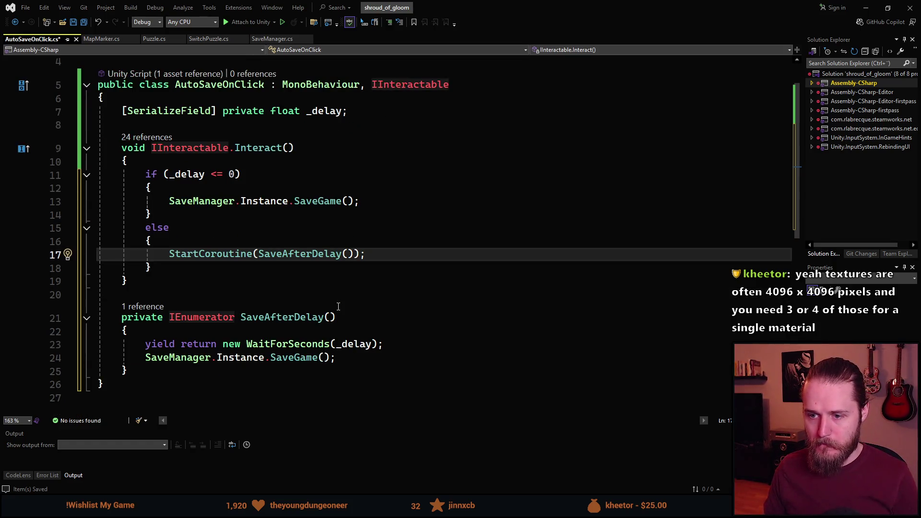
key(ctrl+s)
scroll(351, 292, up, 1)
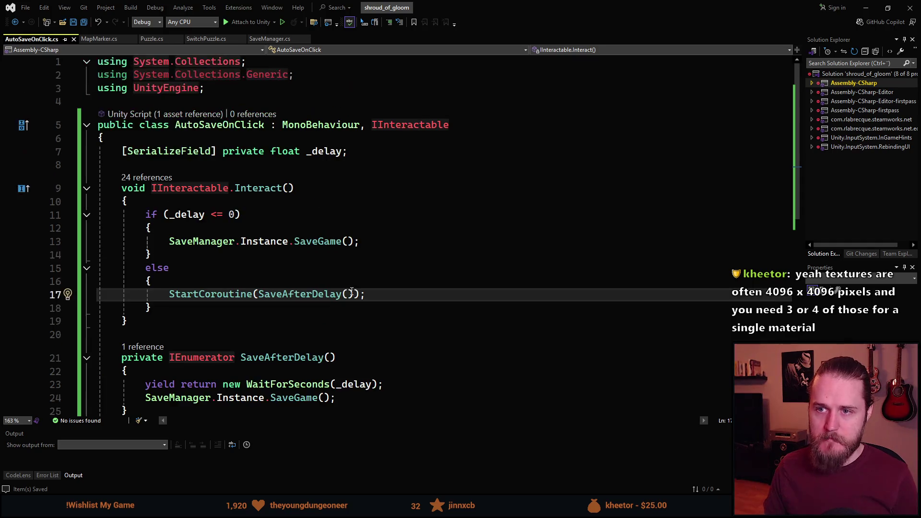
key(ctrl+s)
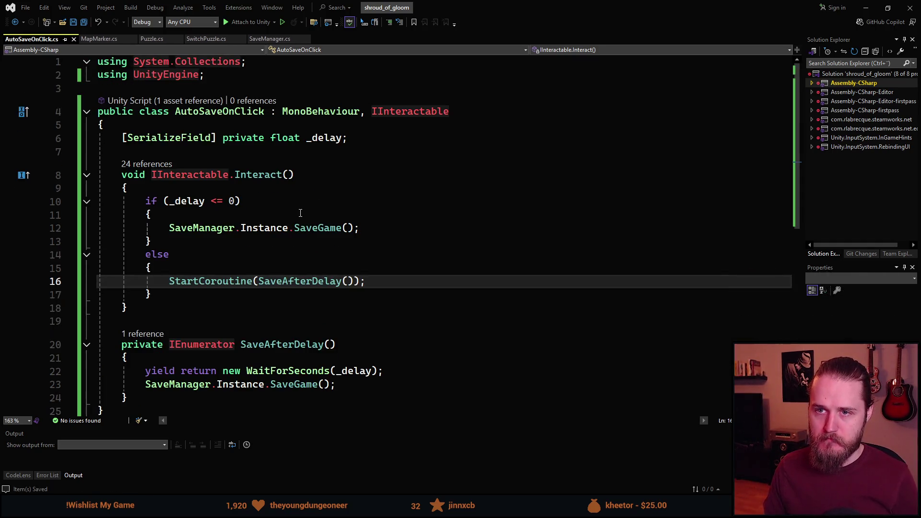
scroll(444, 213, down, 1)
scroll(436, 216, up, 1)
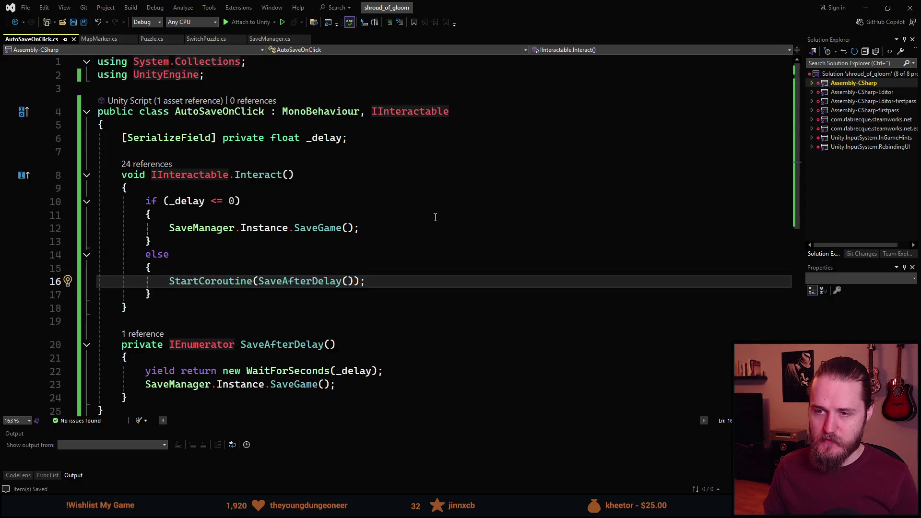
click(866, 7)
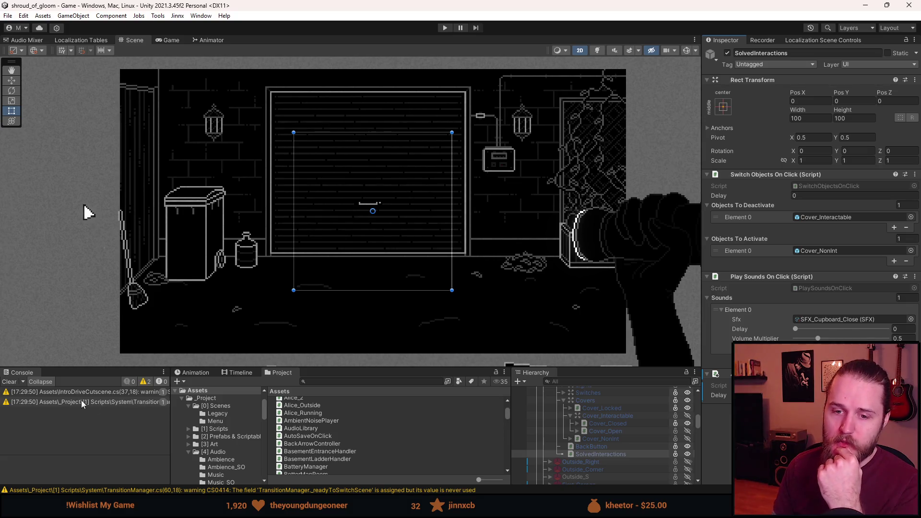
- Clear the Console and set the Switch Objects On Click delay to 0.35
click(9, 381)
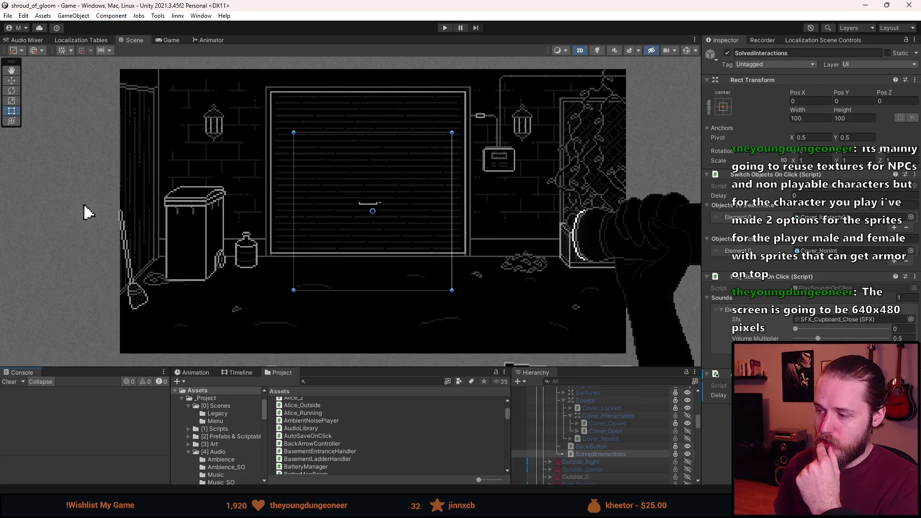
click(816, 385)
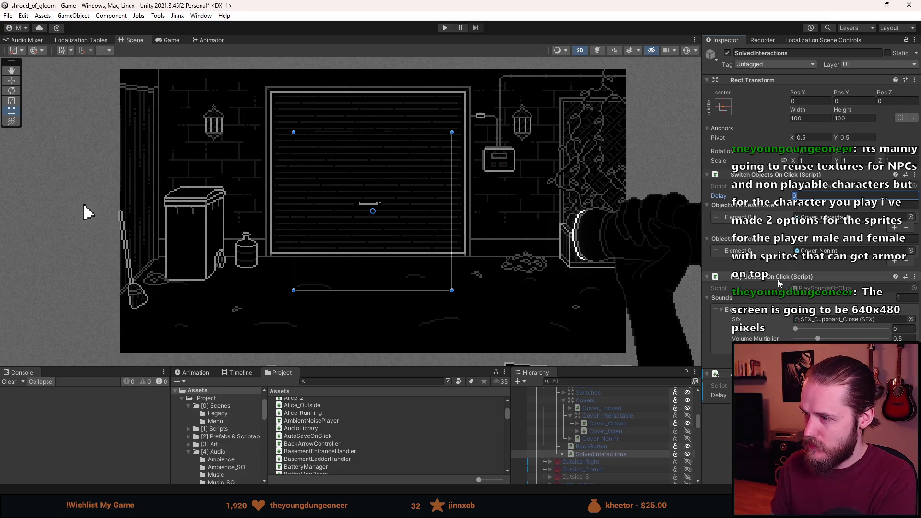
text(.)
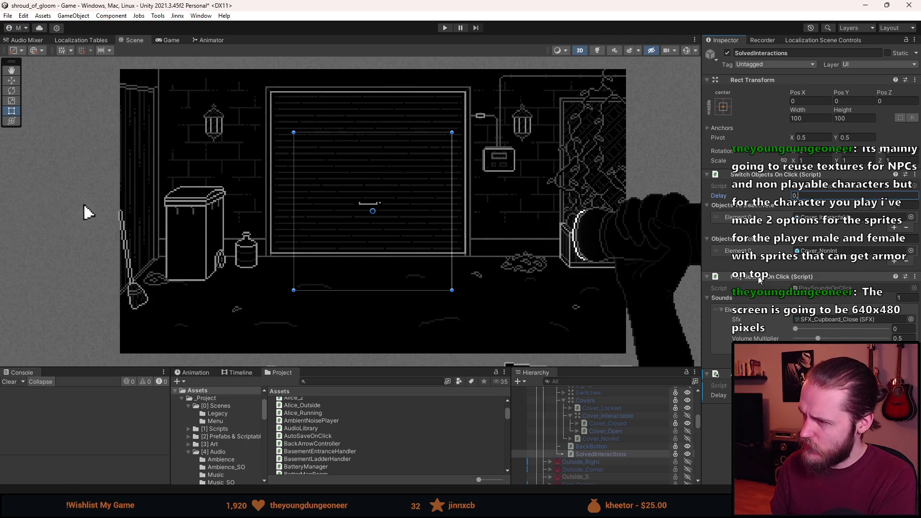
text(35)
key(Return)
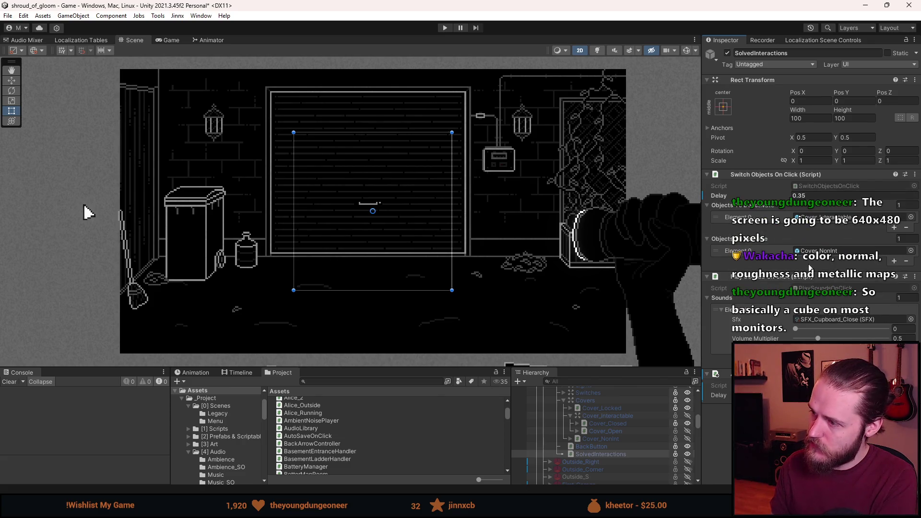
- Set the cupboard sound's Sfx element Delay to 0.35
click(904, 329)
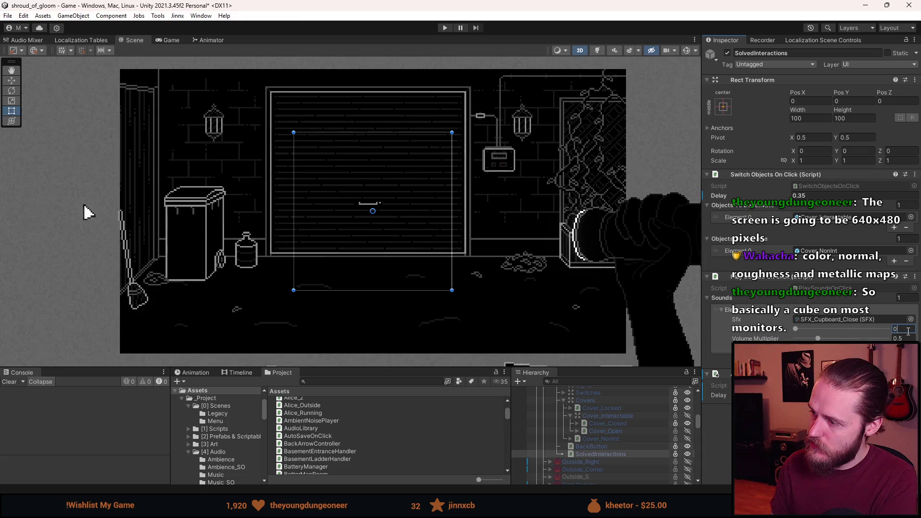
text(35)
key(Return)
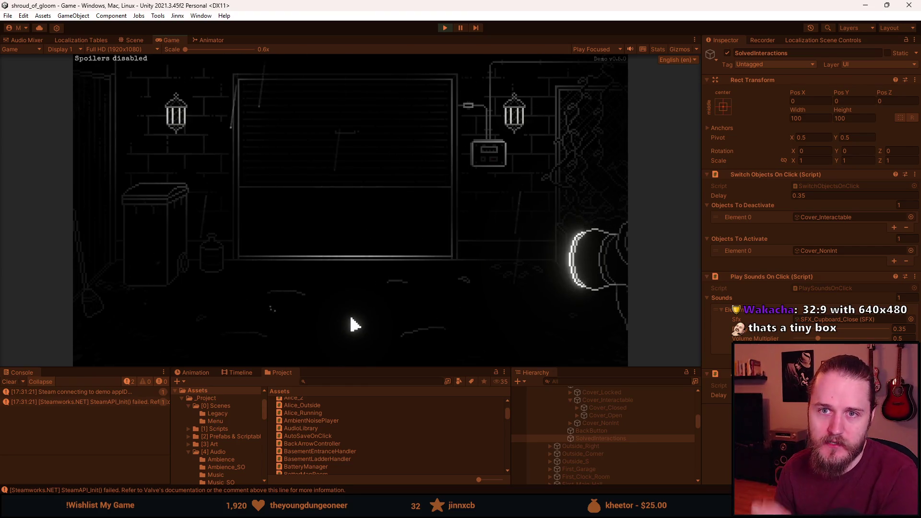
- Pause, enlarge the Game view, resume and inspect the fuse box up close
key(Escape)
drag(397, 367, 355, 488)
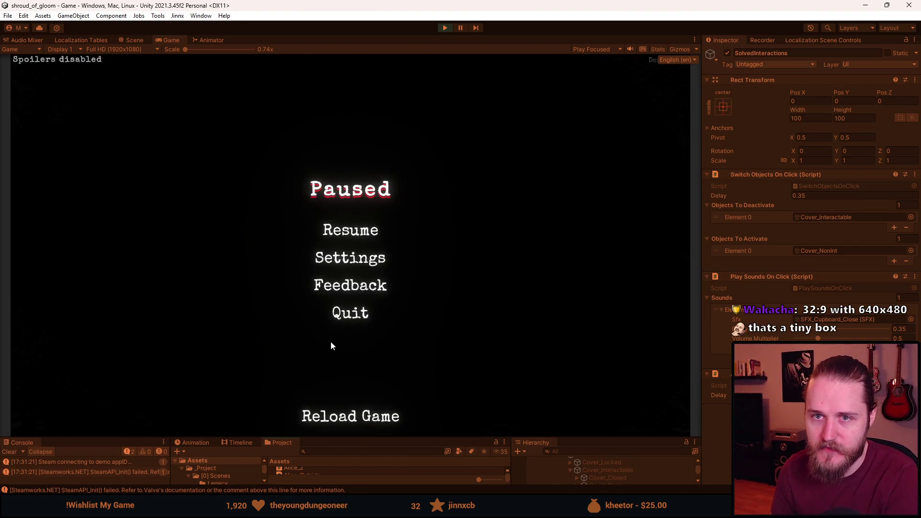
click(345, 227)
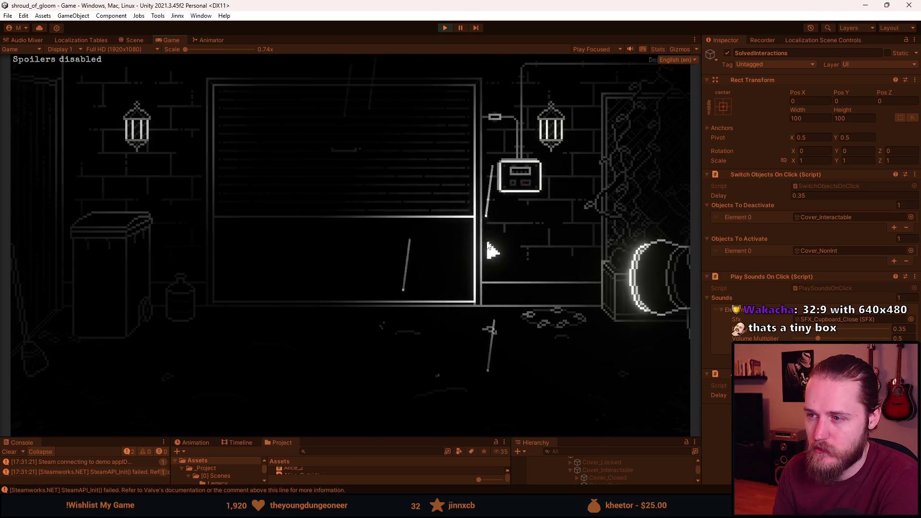
click(508, 182)
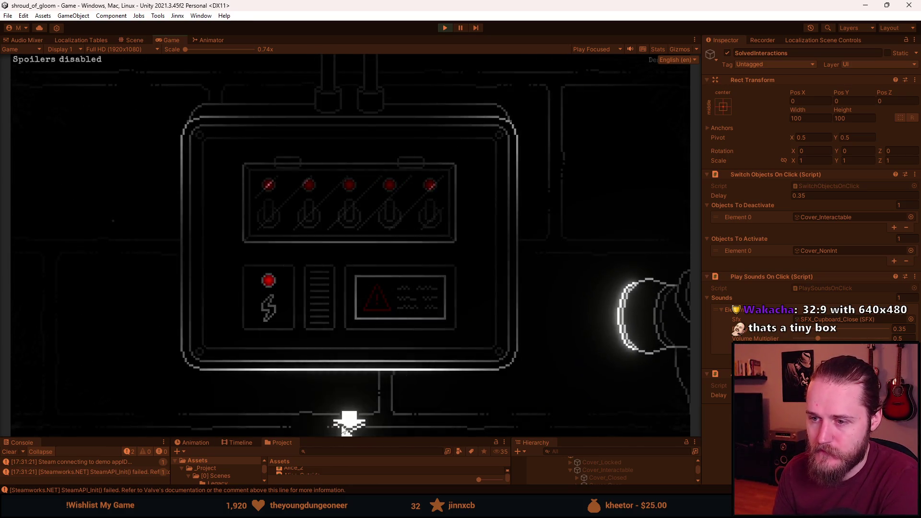
- Quit to the main menu and delete the Slot 1 save to start fresh
key(Escape)
click(353, 309)
click(353, 290)
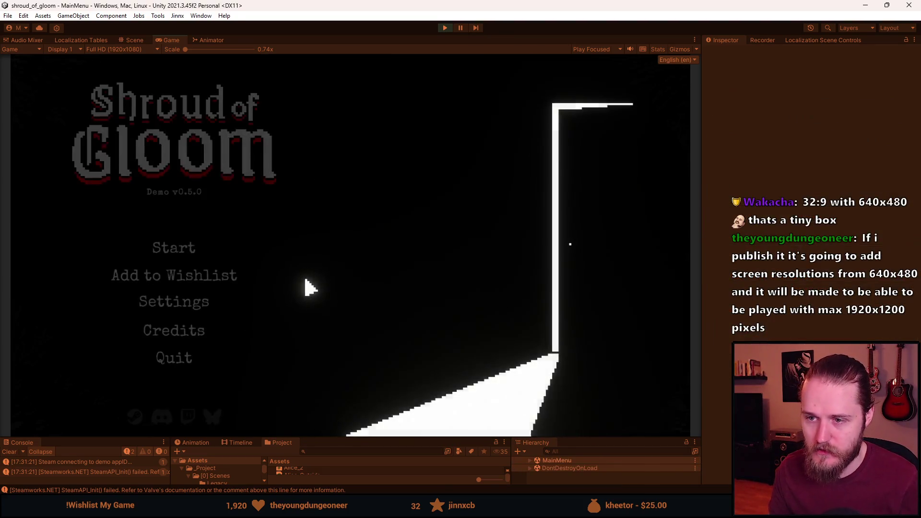
click(171, 248)
click(298, 239)
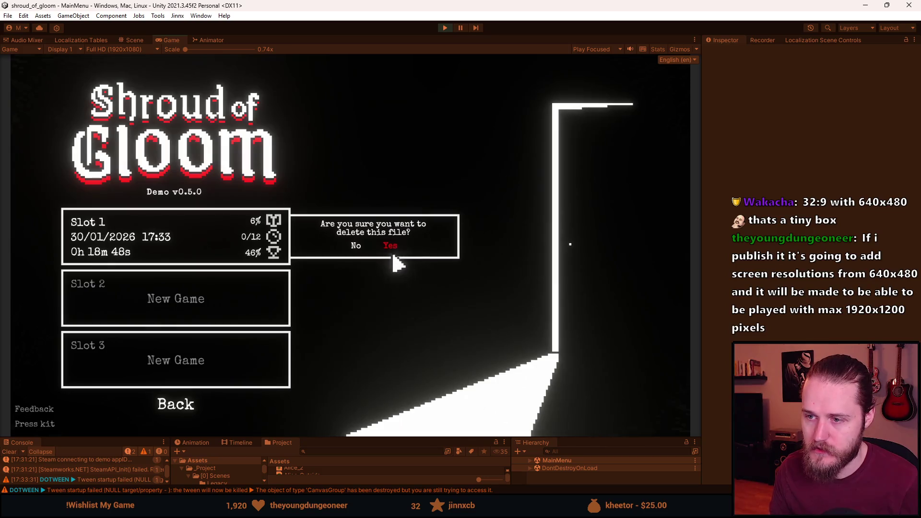
click(391, 245)
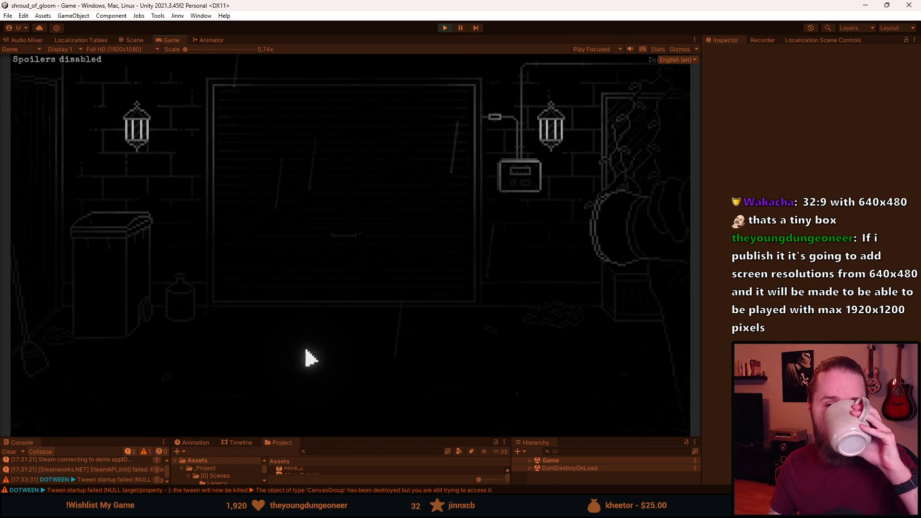
- Zoom into the fuse box and lift the glass cover off the switches
click(512, 203)
click(424, 221)
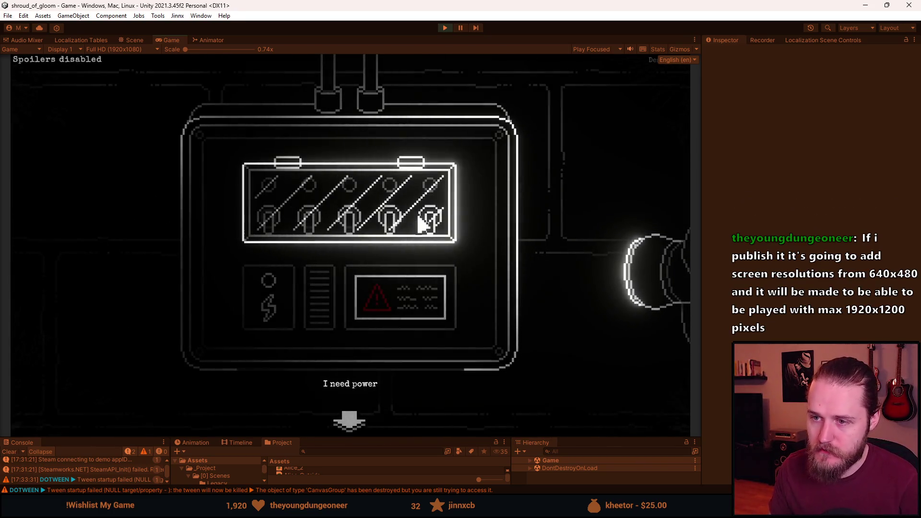
click(350, 421)
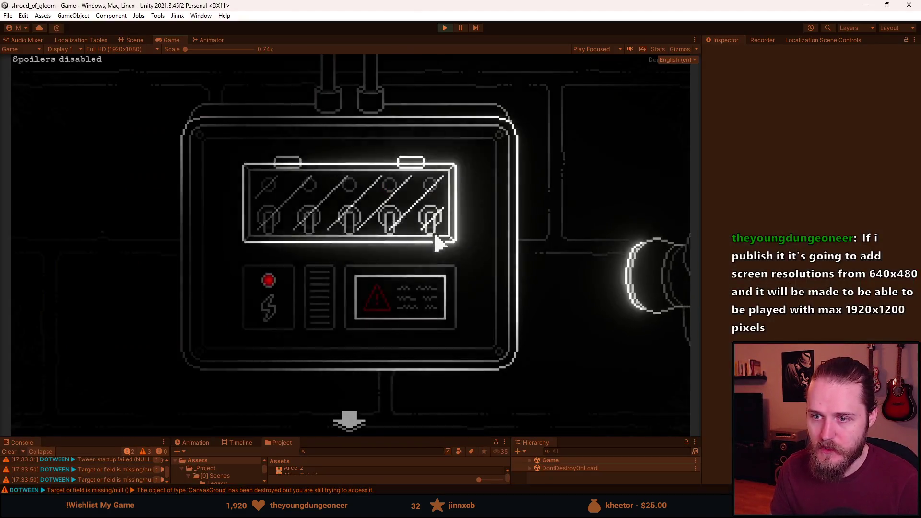
click(314, 242)
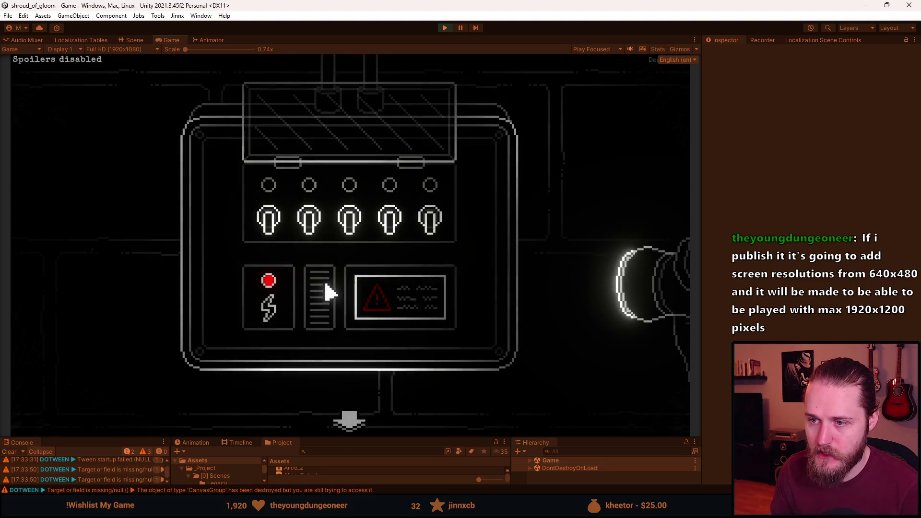
click(350, 421)
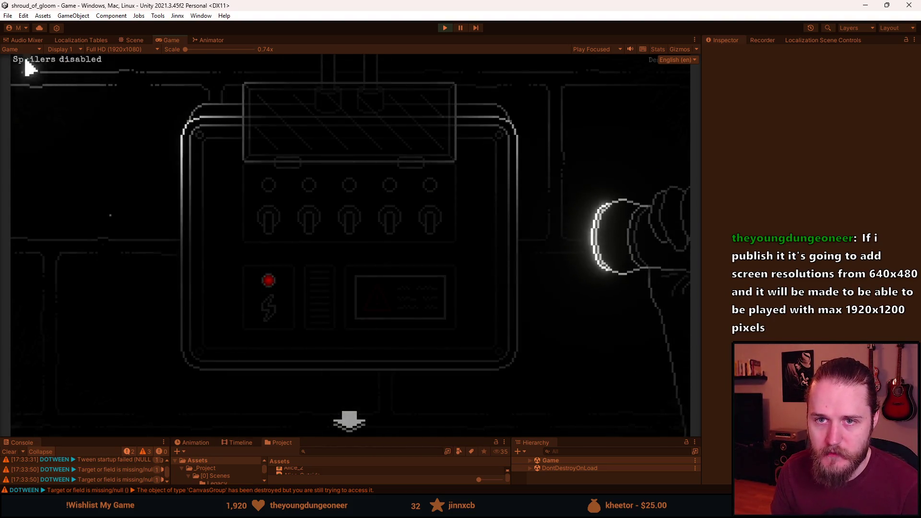
click(352, 422)
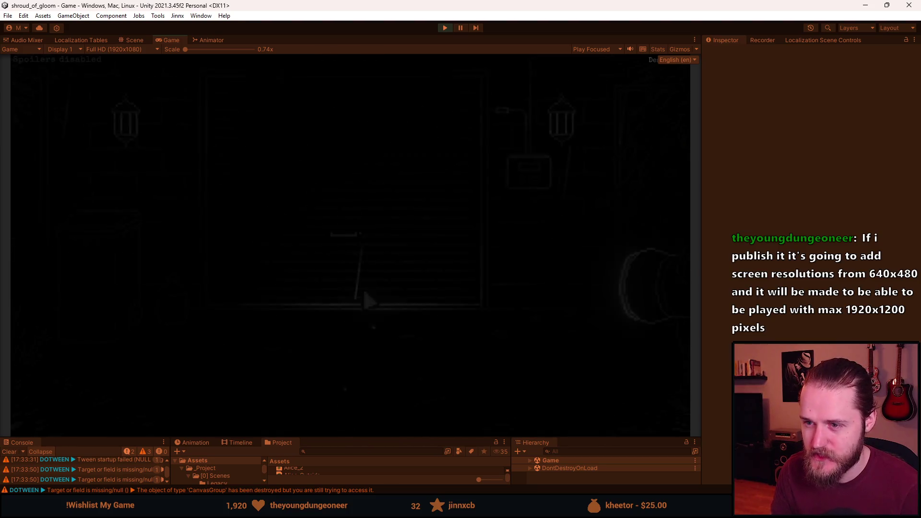
click(520, 189)
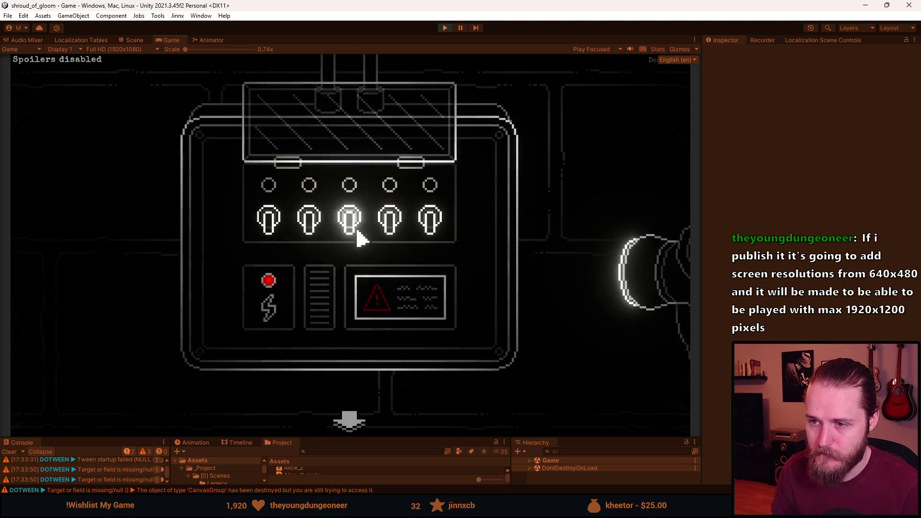
- Flip the fuse switches until all five lights glow red, then leave the panel
click(355, 227)
click(273, 224)
click(312, 225)
click(349, 225)
click(424, 221)
click(349, 225)
click(274, 228)
click(349, 229)
click(316, 229)
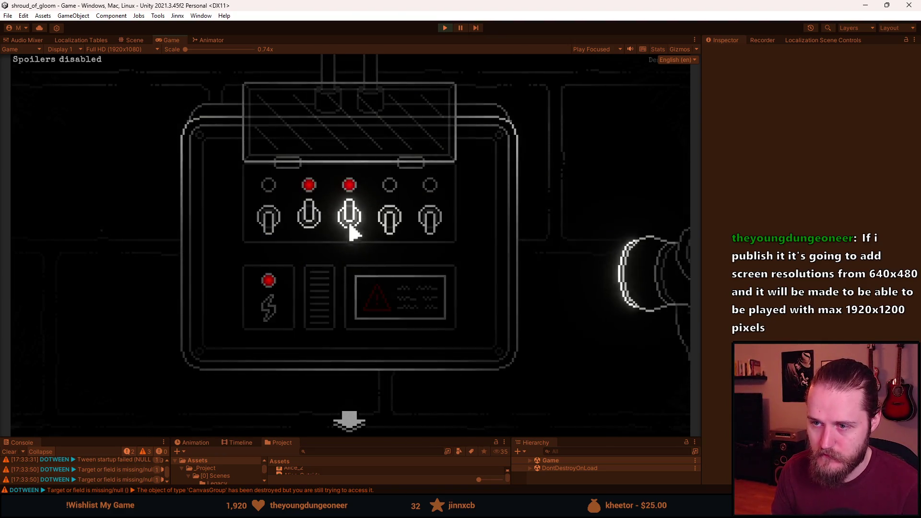
click(422, 230)
click(348, 224)
click(316, 229)
click(388, 226)
click(274, 225)
click(432, 228)
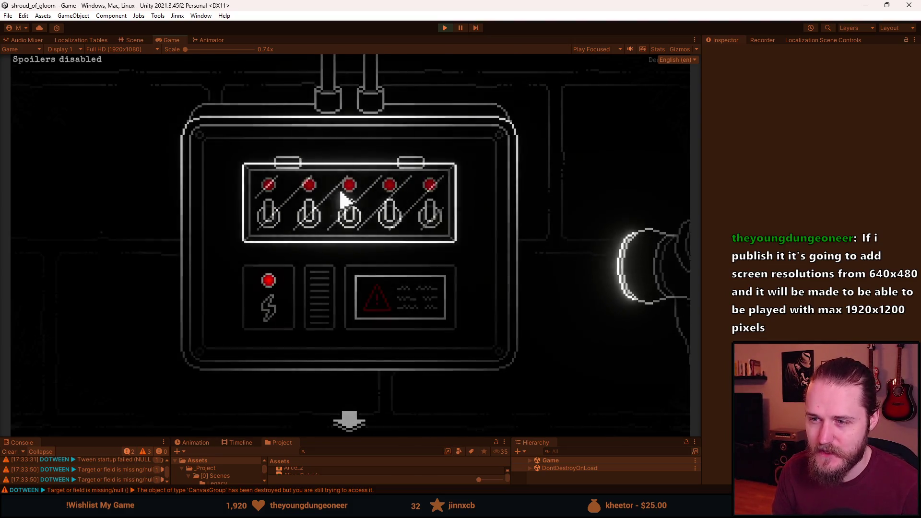
click(354, 423)
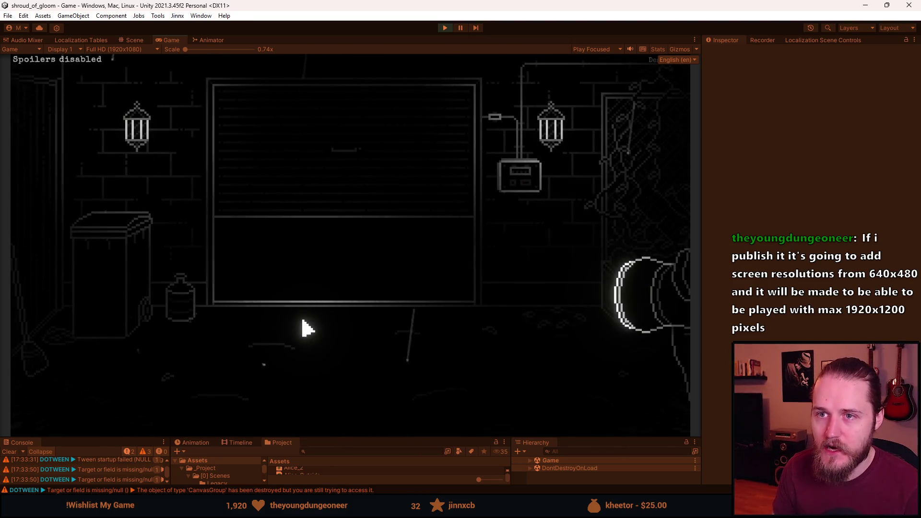
- Restart play mode and check that the fuse box is still solved
key(Escape)
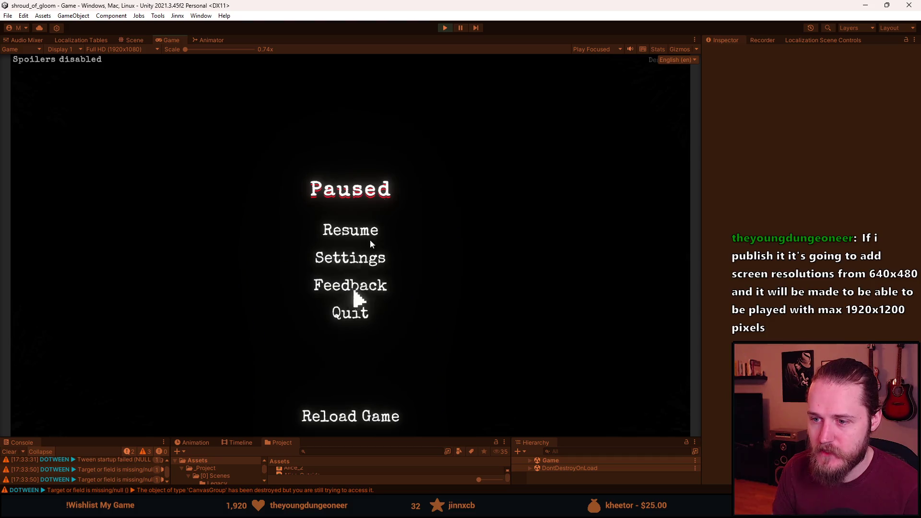
click(445, 27)
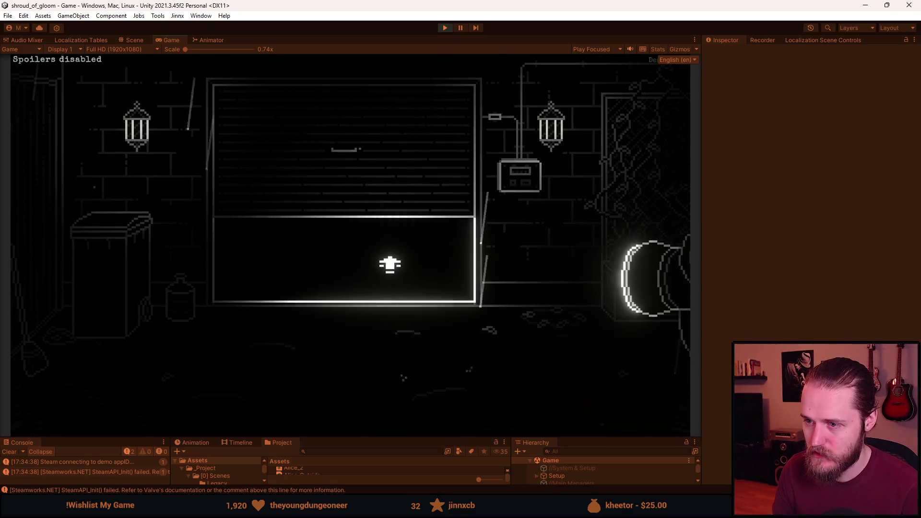
click(500, 180)
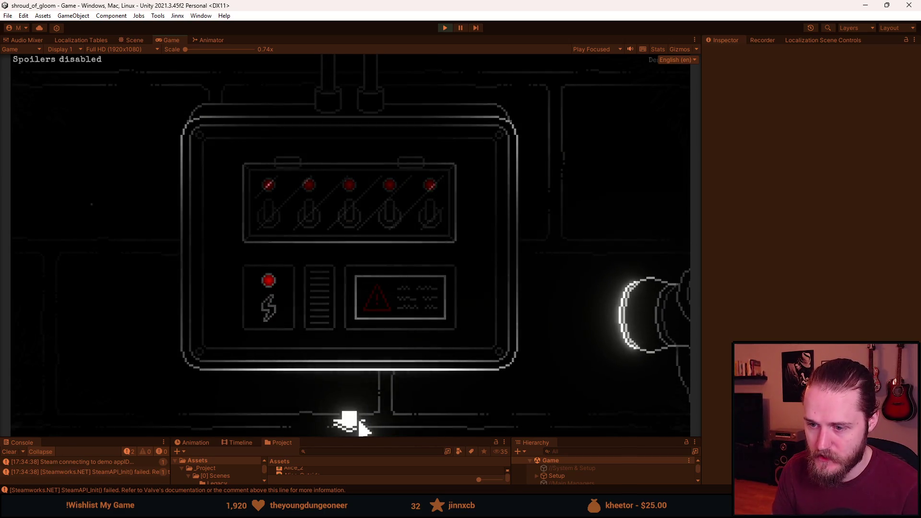
right_click(438, 196)
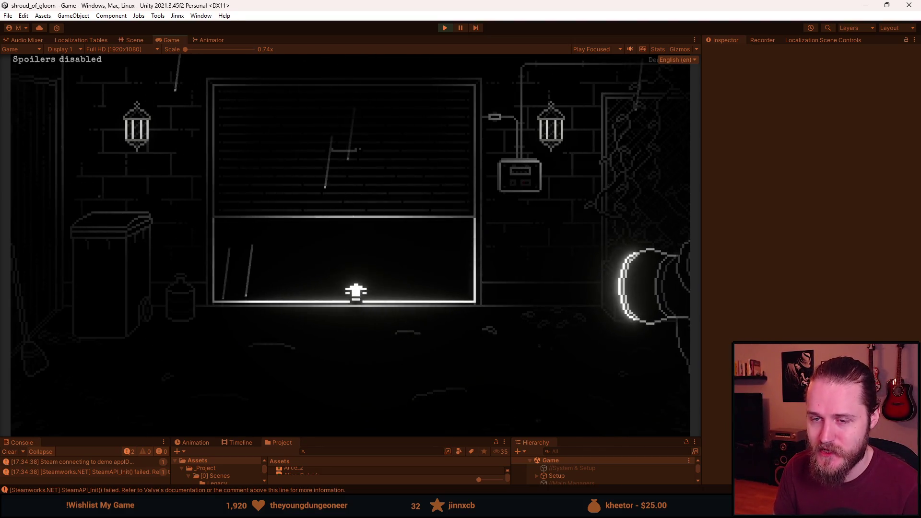
- Enter the garage, inspect the padlocked chest and note, then exit the storage room
click(356, 291)
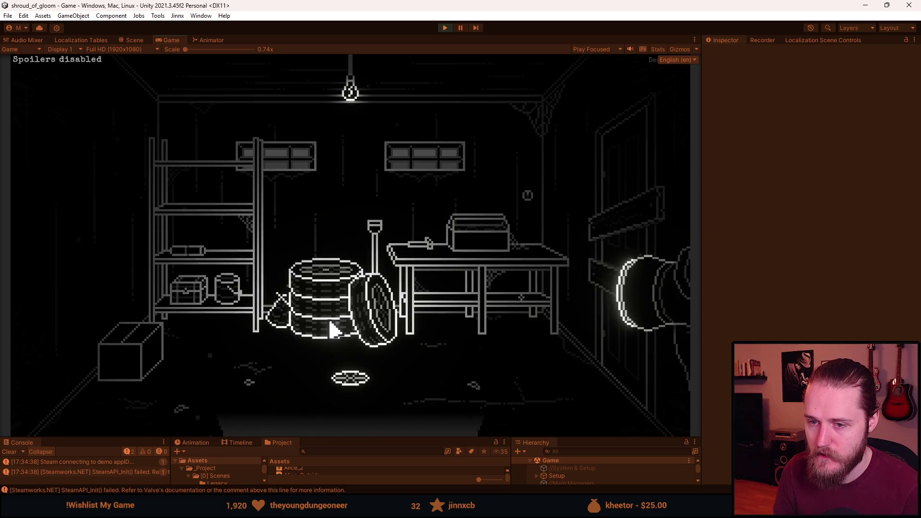
click(216, 298)
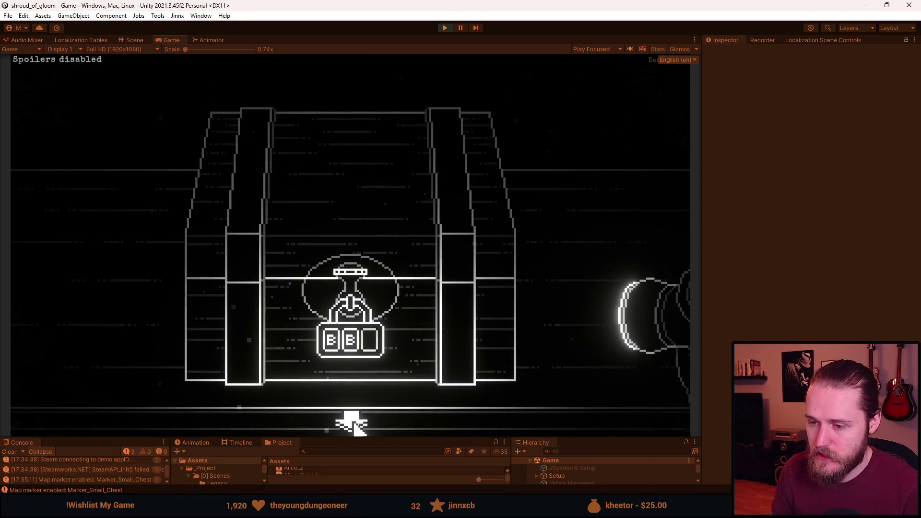
click(352, 424)
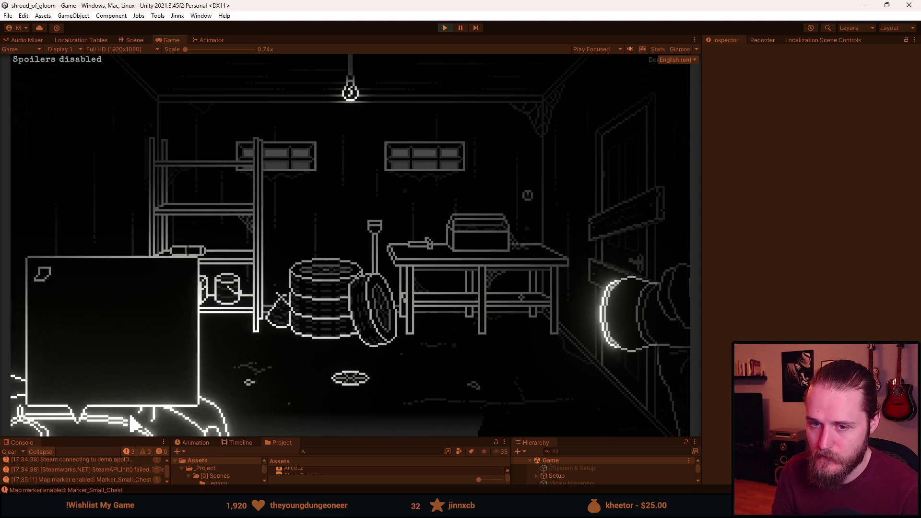
click(477, 267)
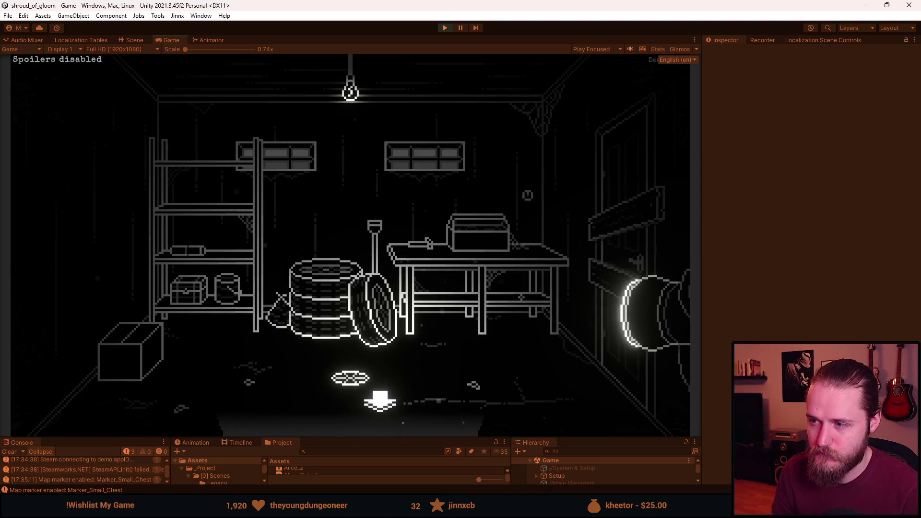
click(359, 420)
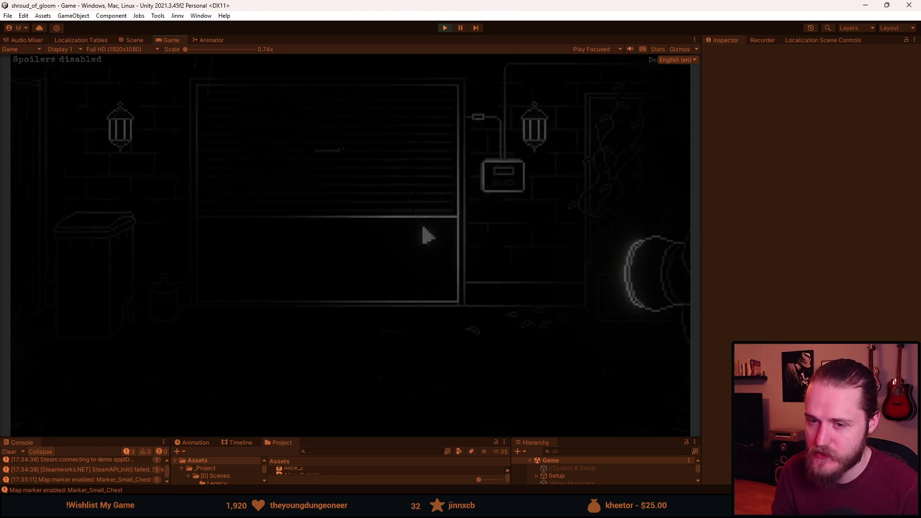
- Pause the game and quit to the main menu
key(Escape)
click(347, 316)
click(349, 286)
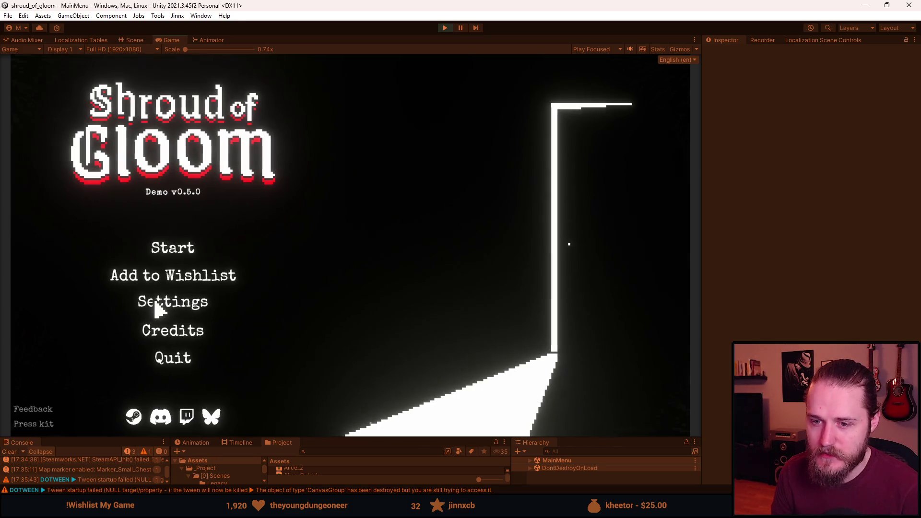
click(137, 305)
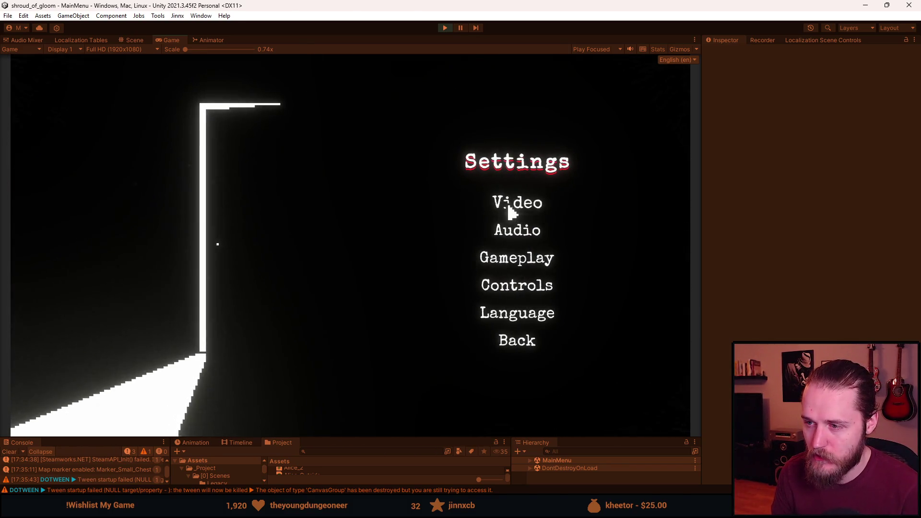
click(511, 213)
click(512, 379)
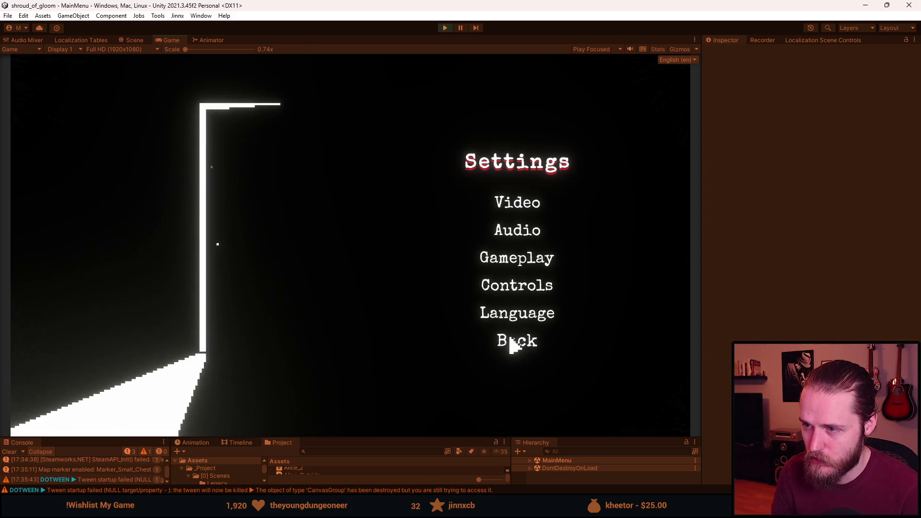
click(511, 341)
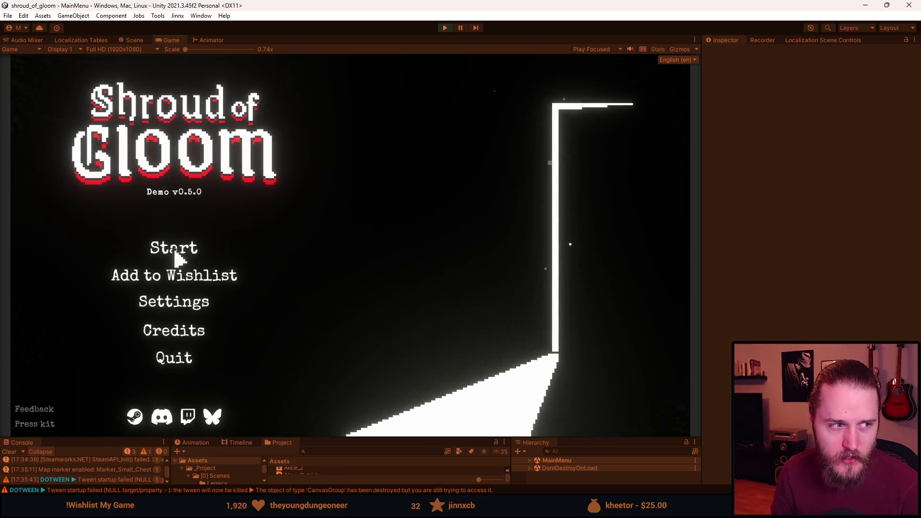
- Recheck the save slots for Slot 1's 30/01/2026 17:35 save, then open Settings
click(177, 254)
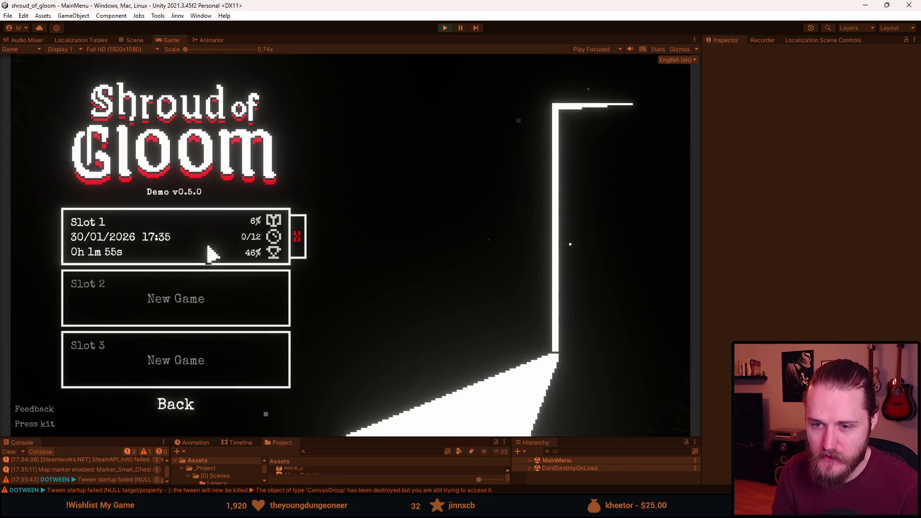
click(168, 410)
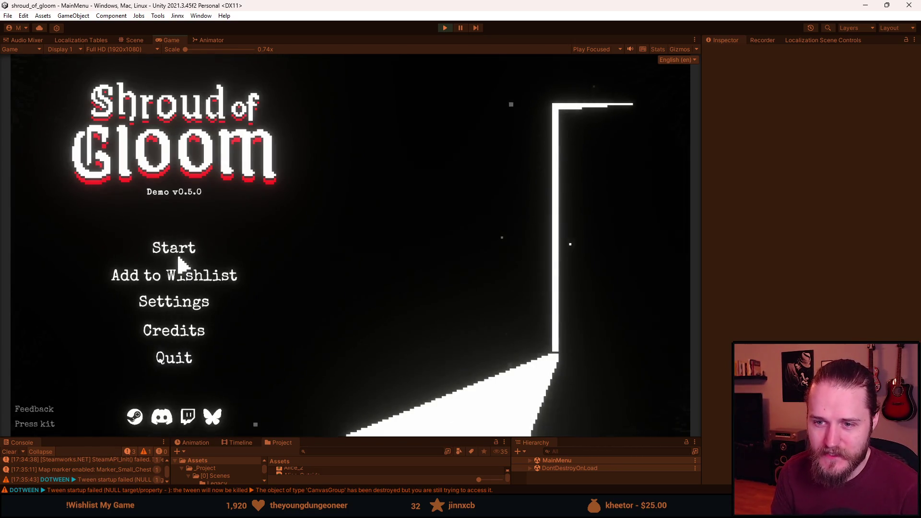
click(180, 250)
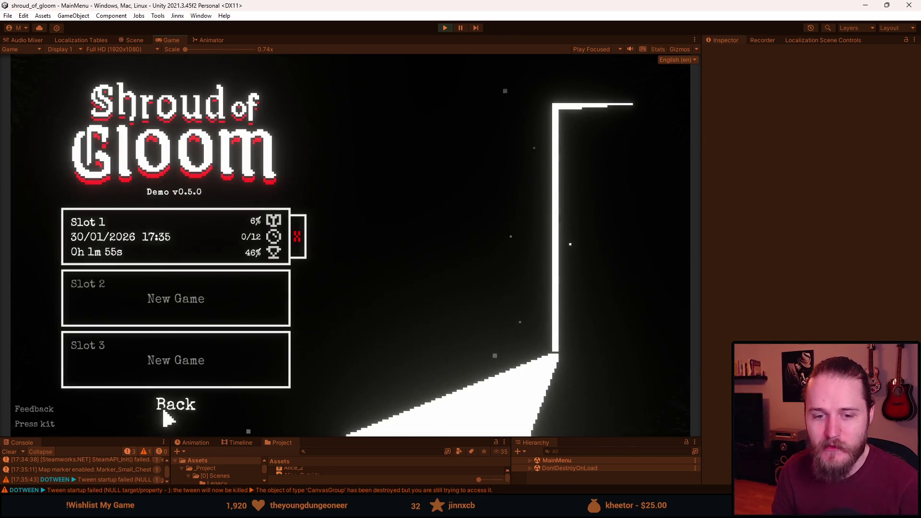
click(176, 410)
click(171, 253)
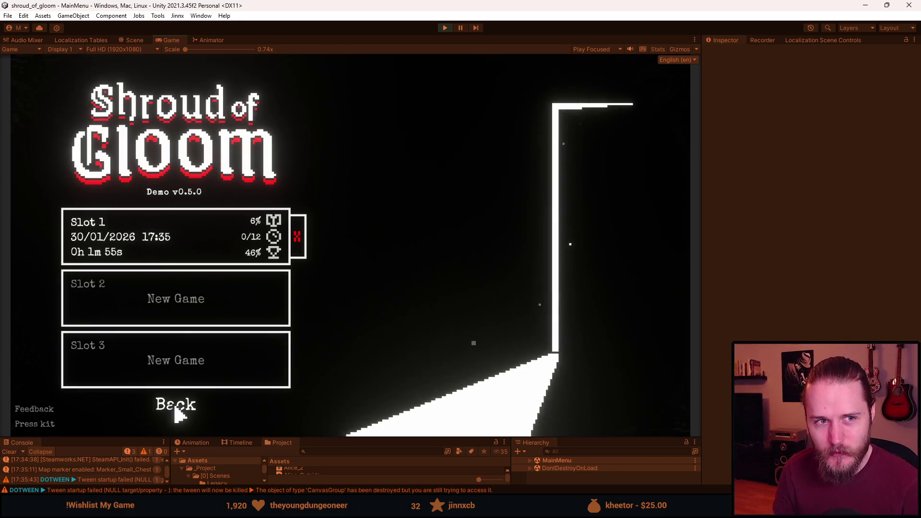
click(176, 409)
click(175, 248)
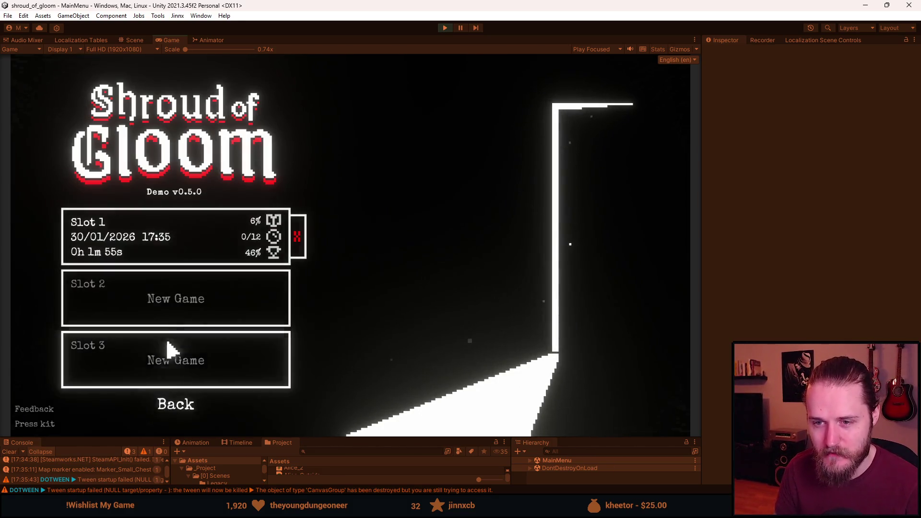
click(169, 405)
click(185, 305)
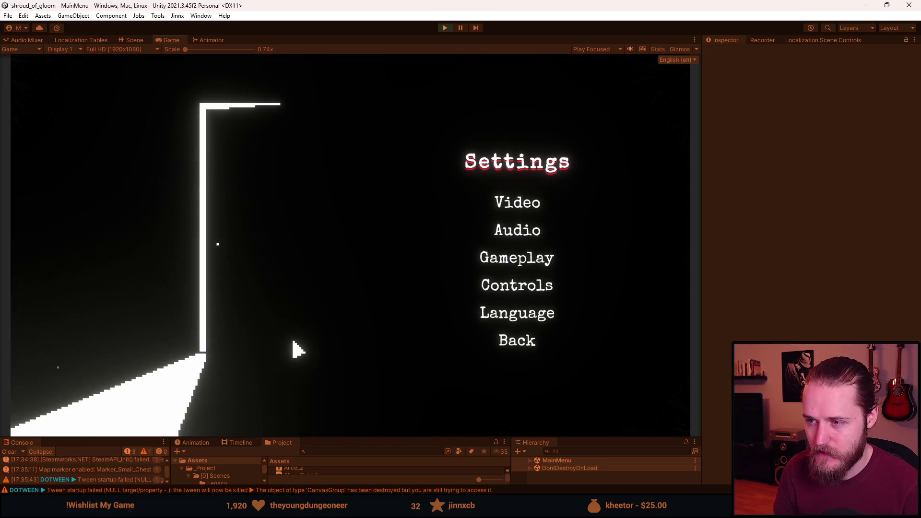
- Browse the Video, Audio, Gameplay and Controls settings pages
click(509, 203)
click(524, 382)
click(513, 230)
click(517, 323)
click(517, 259)
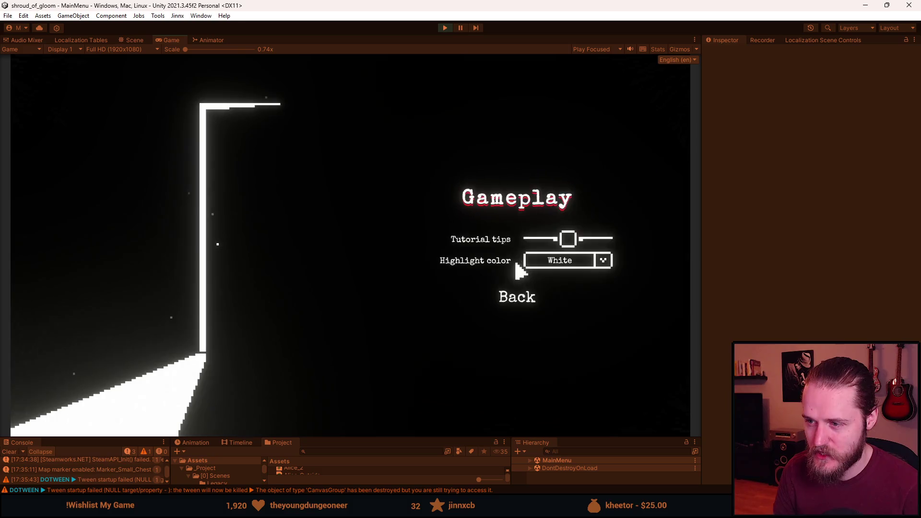
click(523, 302)
click(521, 292)
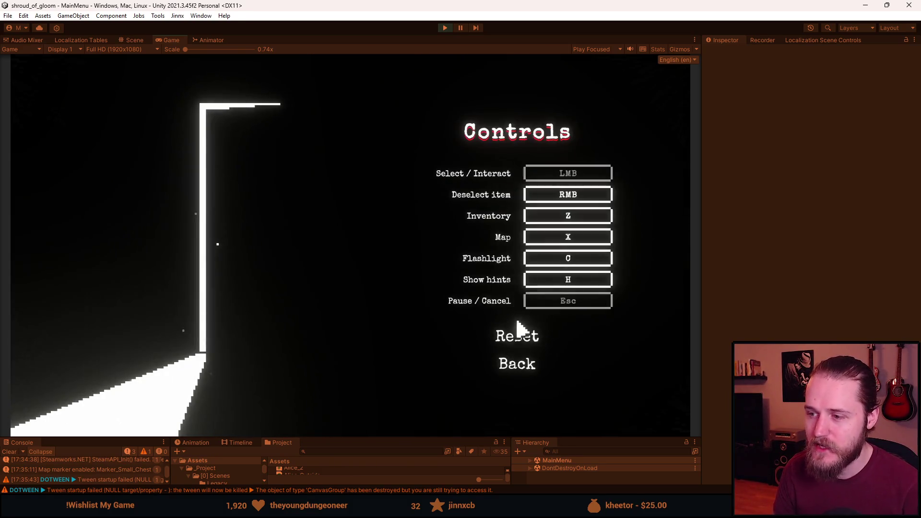
click(521, 370)
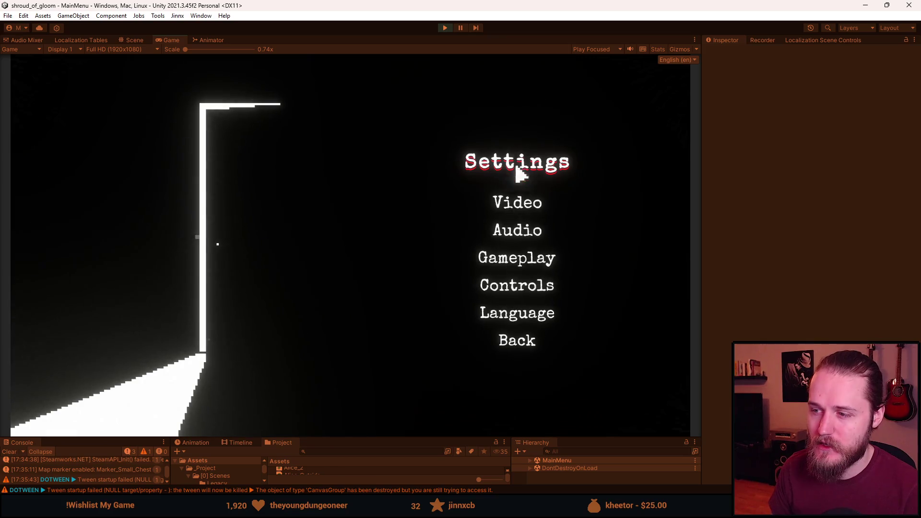
- Revisit Video and Audio, apply the brightness calibration, and return to the title menu
click(513, 207)
click(521, 382)
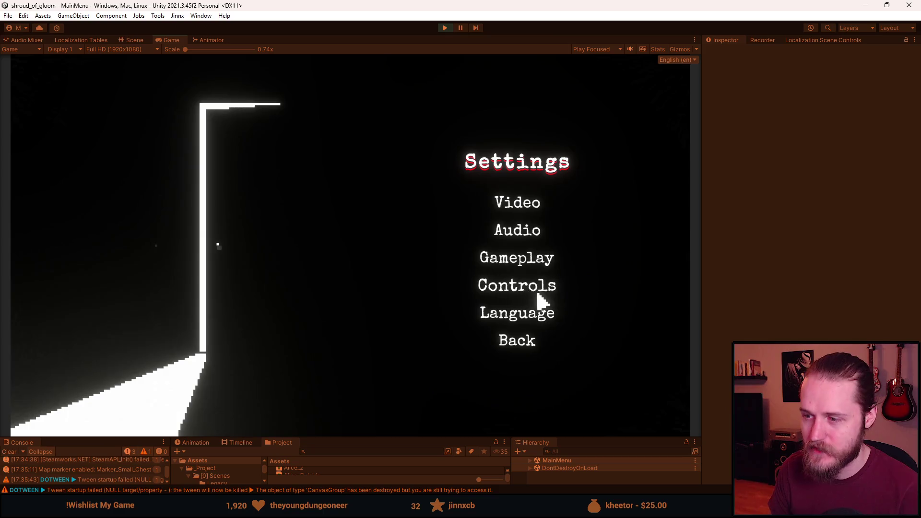
click(513, 228)
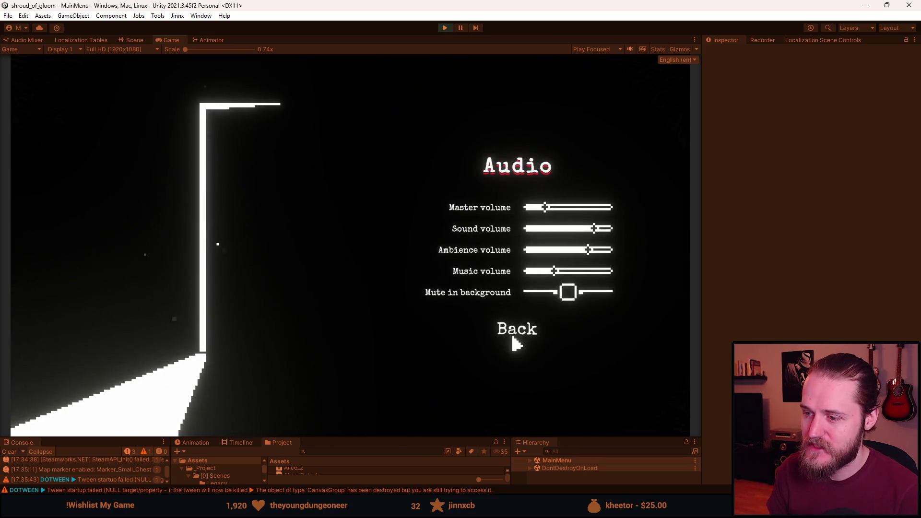
click(513, 333)
click(522, 200)
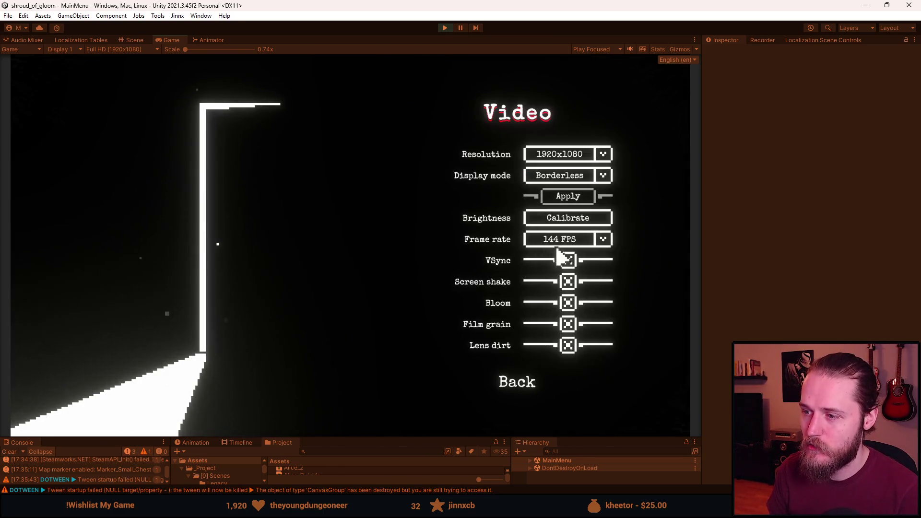
click(568, 222)
click(531, 365)
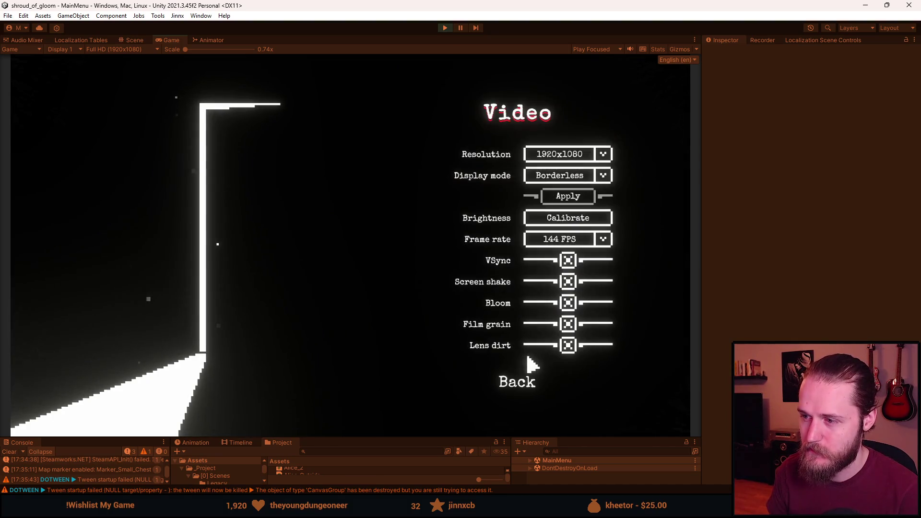
click(521, 379)
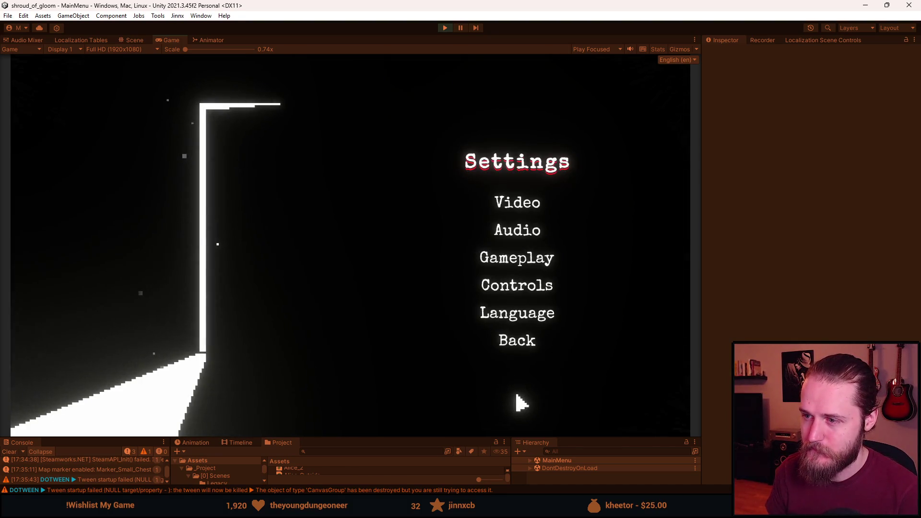
click(527, 342)
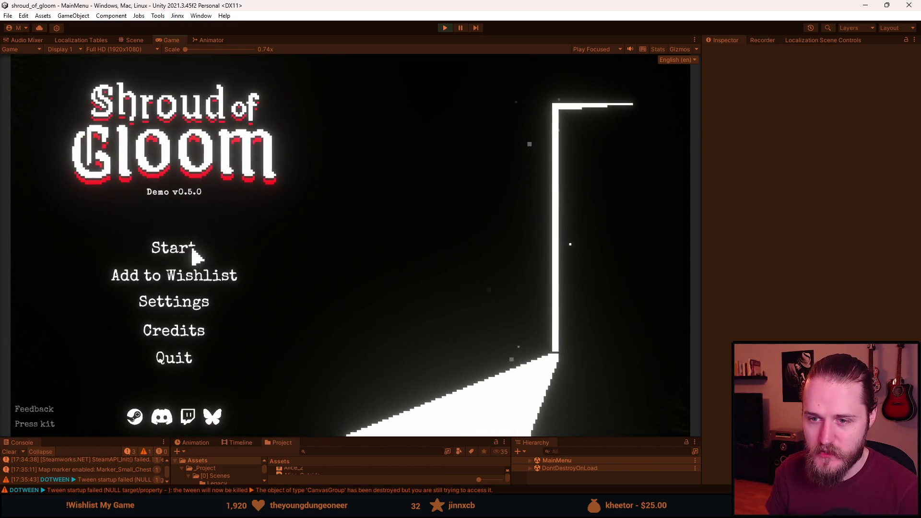
- Open and close the save-slot list and Settings menu from the title menu
click(191, 250)
click(153, 400)
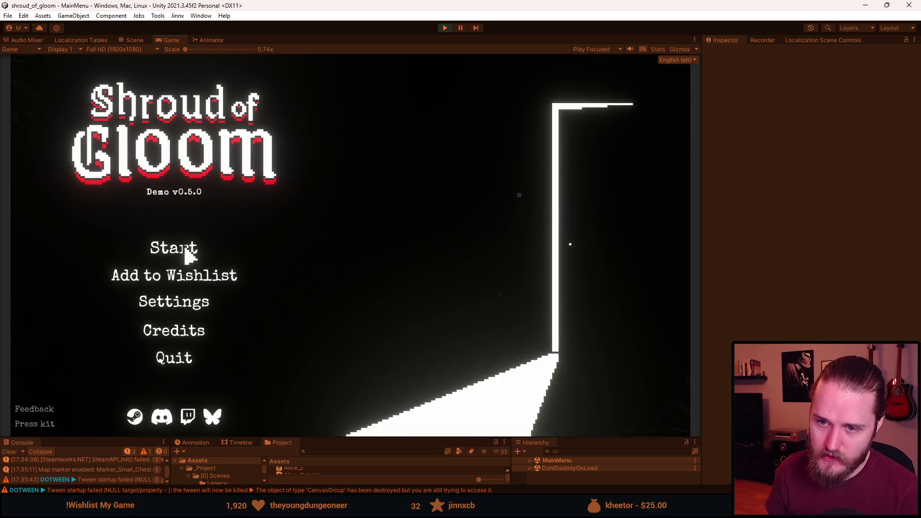
click(189, 254)
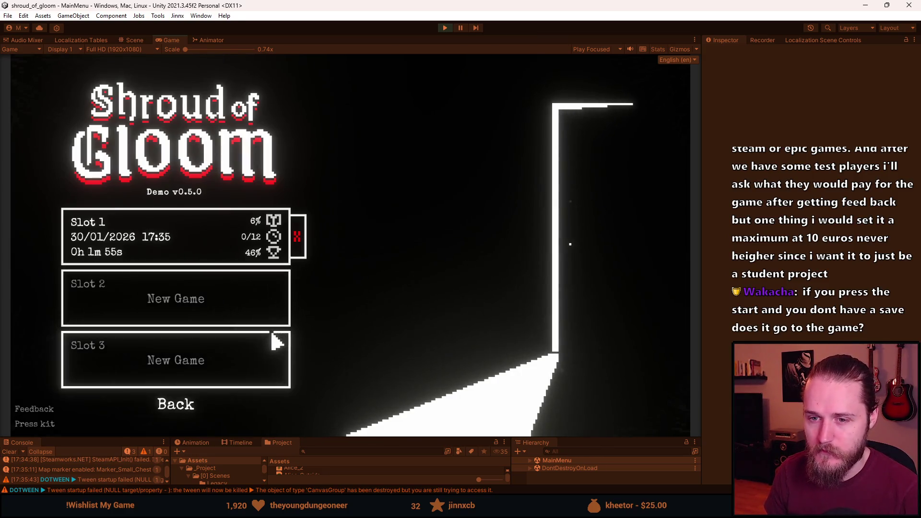
click(192, 405)
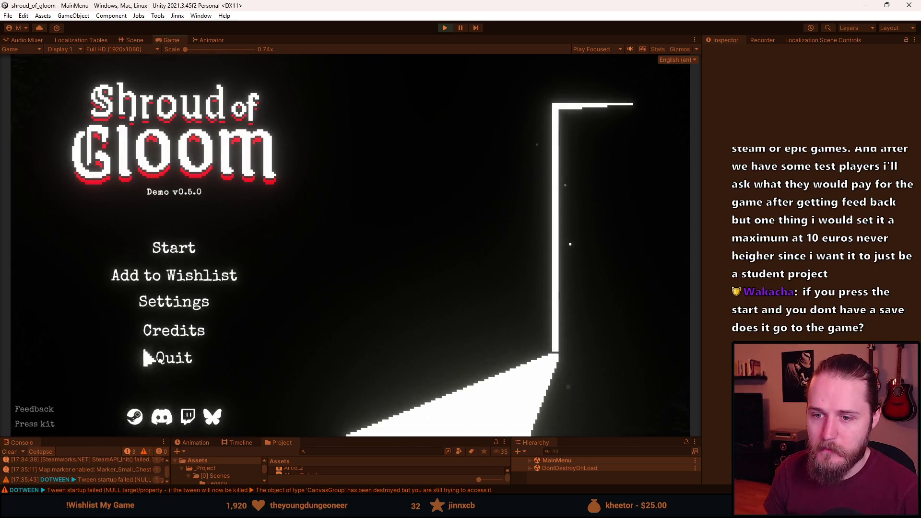
click(144, 310)
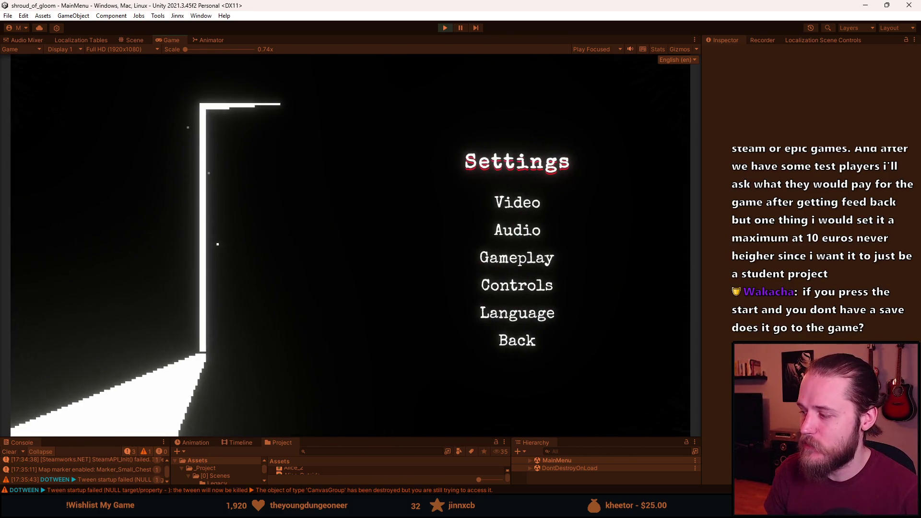
click(512, 337)
click(200, 296)
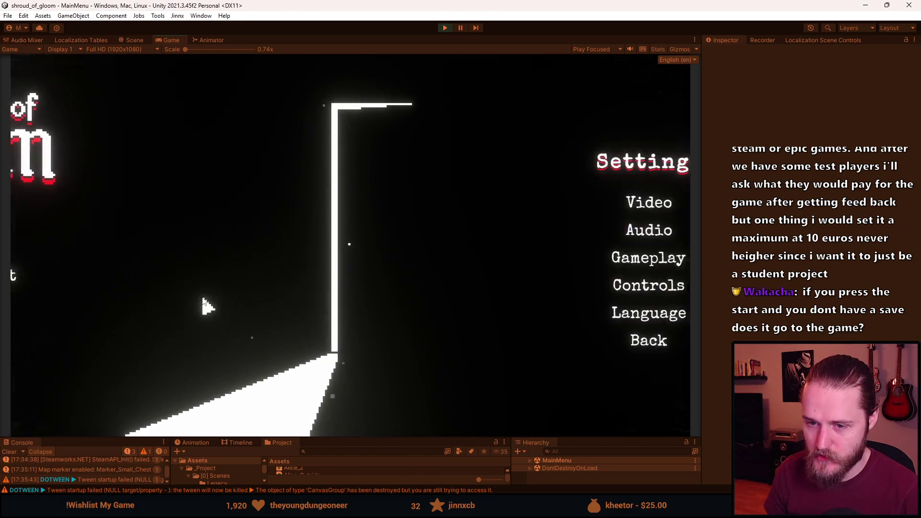
click(525, 341)
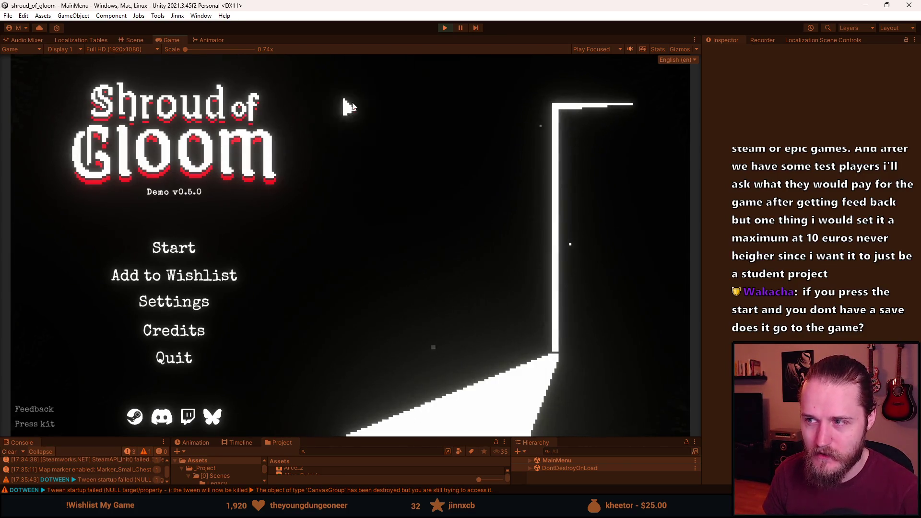
- Check Settings once more, then load the Slot 1 saved game
click(175, 302)
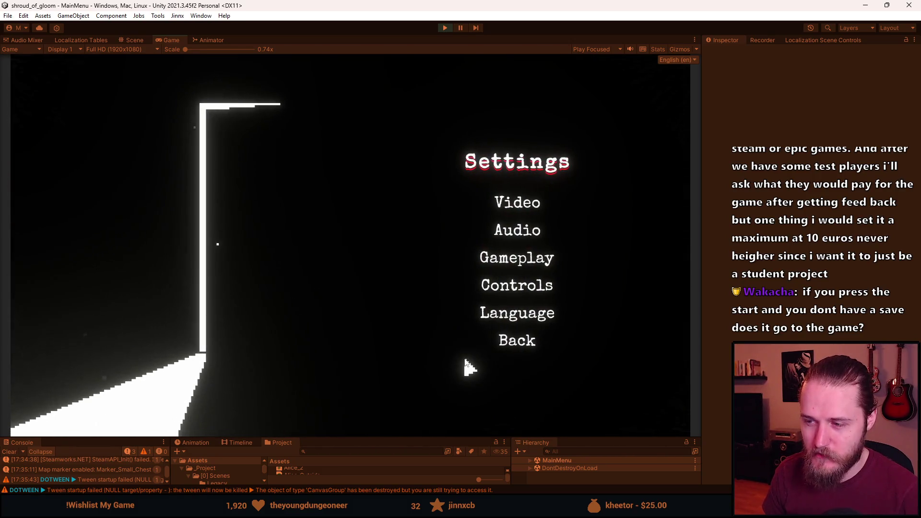
click(516, 341)
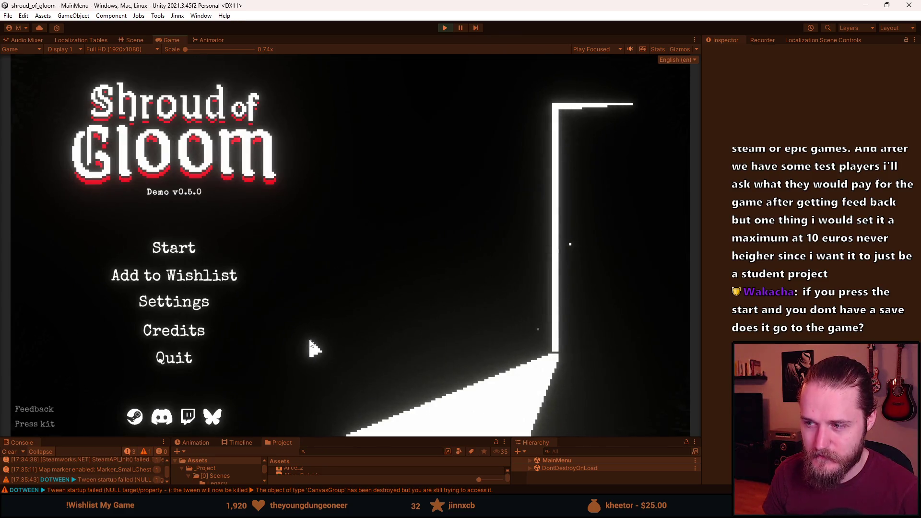
click(193, 258)
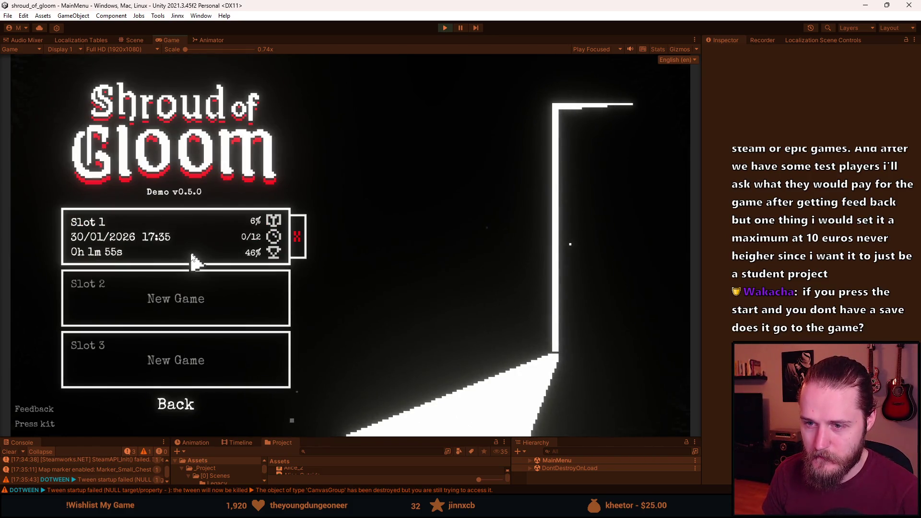
click(191, 255)
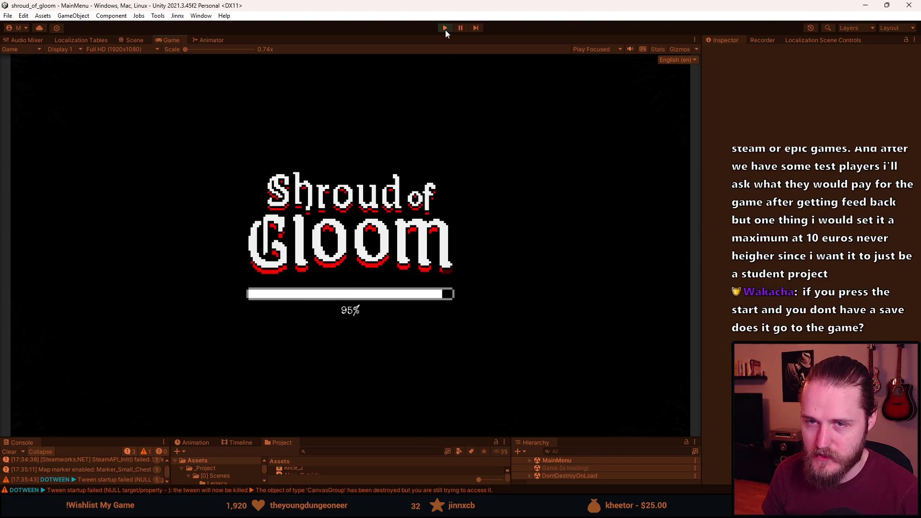
- Restart play mode in the Game scene and bring up the pause menu
click(445, 29)
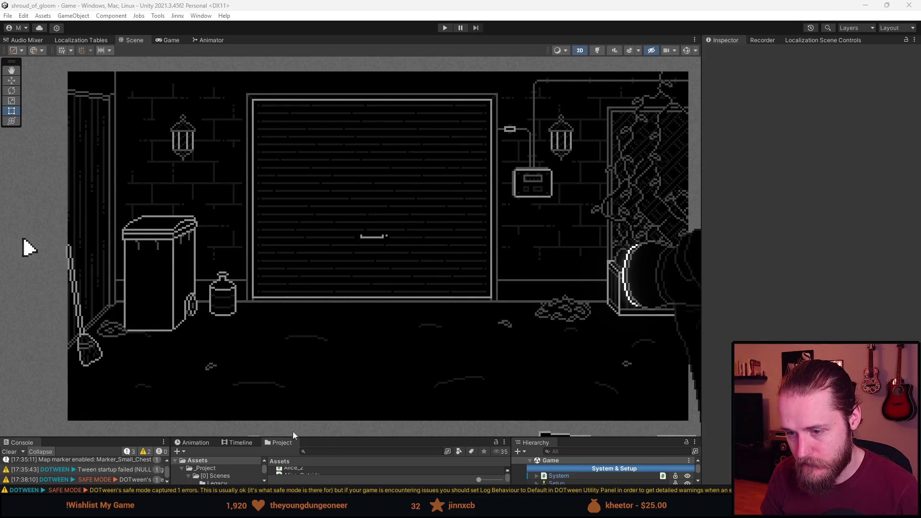
click(446, 27)
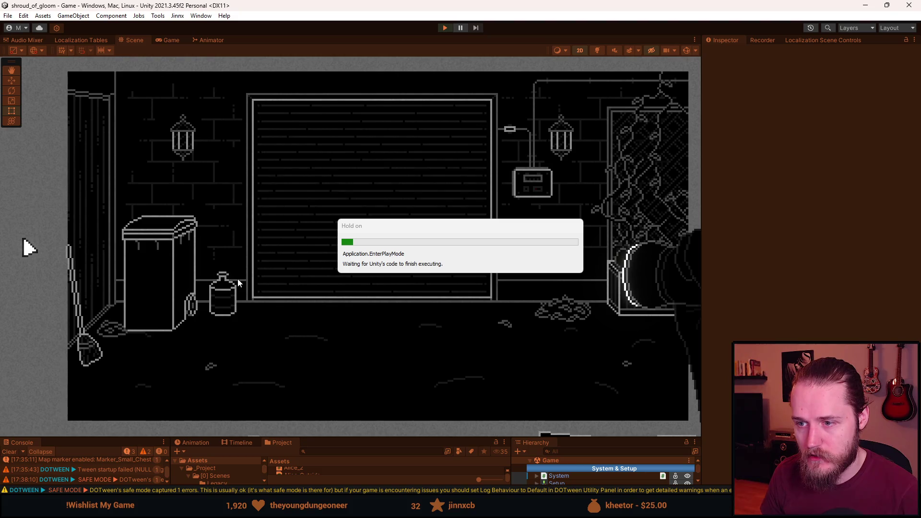
key(Escape)
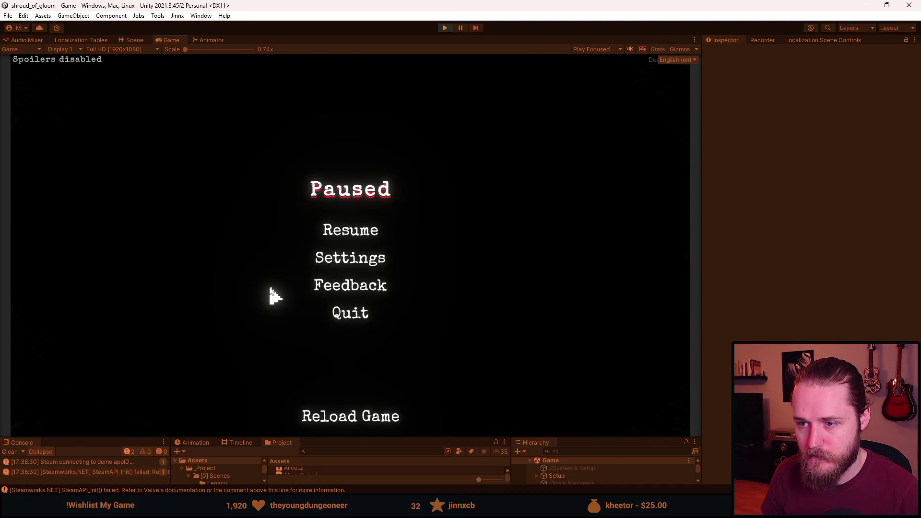
key(Escape)
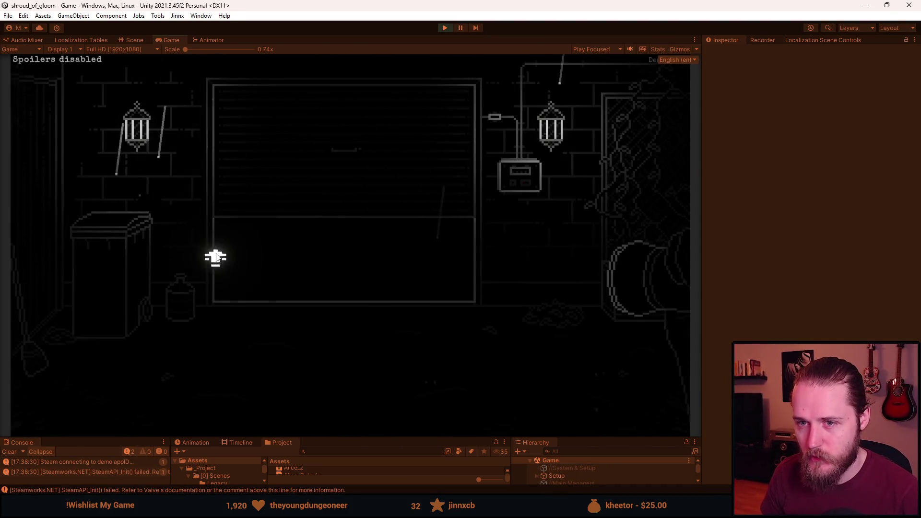
key(Escape)
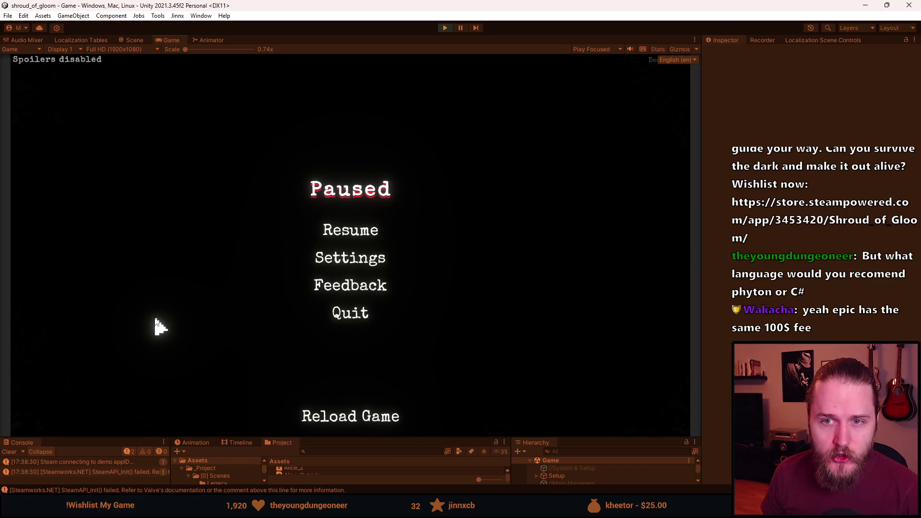
- Quit to the title menu, delete the Slot 1 save, and confirm all slots read New Game
click(351, 311)
click(349, 278)
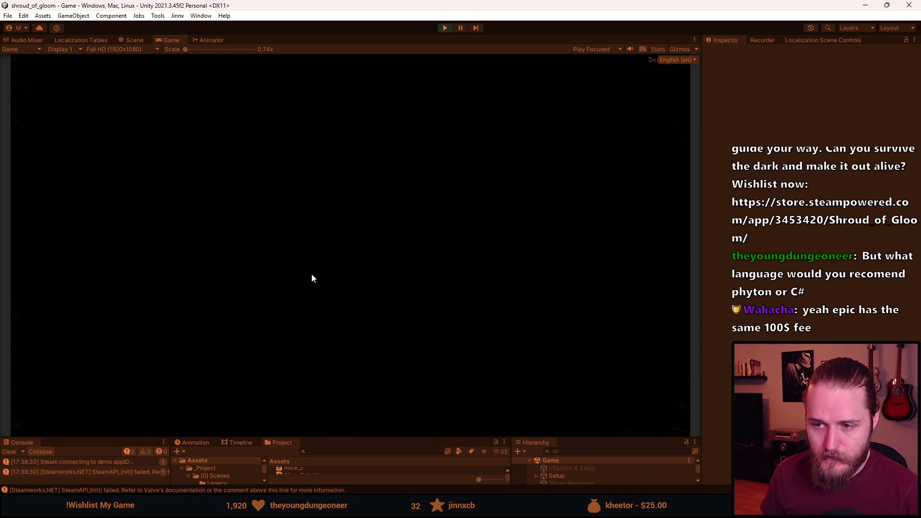
click(174, 249)
click(298, 236)
click(384, 245)
click(182, 405)
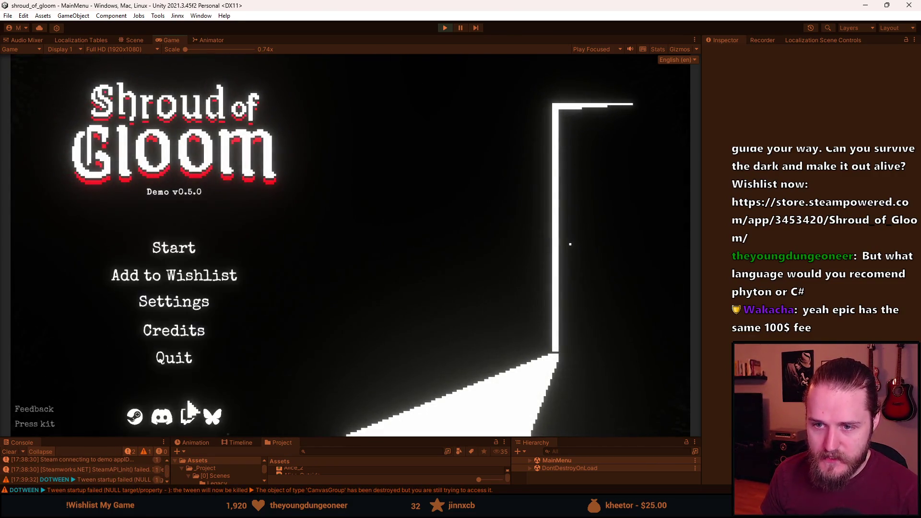
click(179, 254)
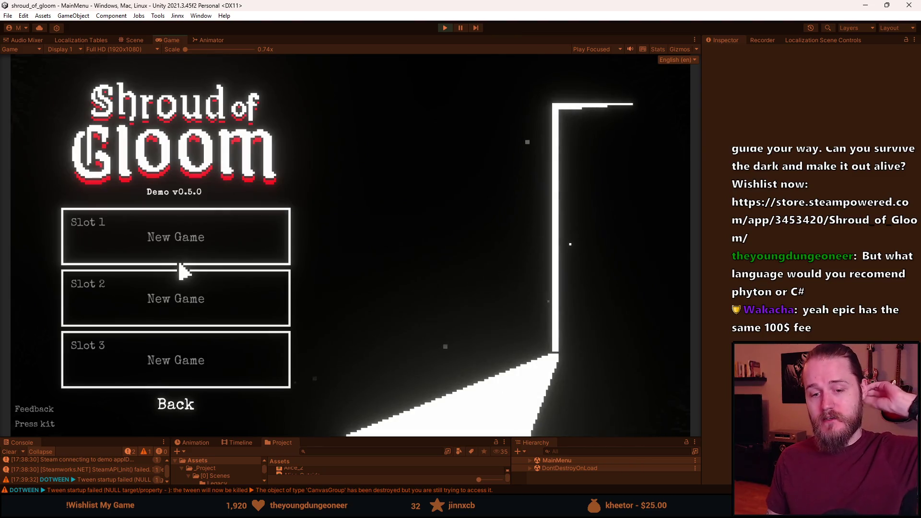
click(177, 405)
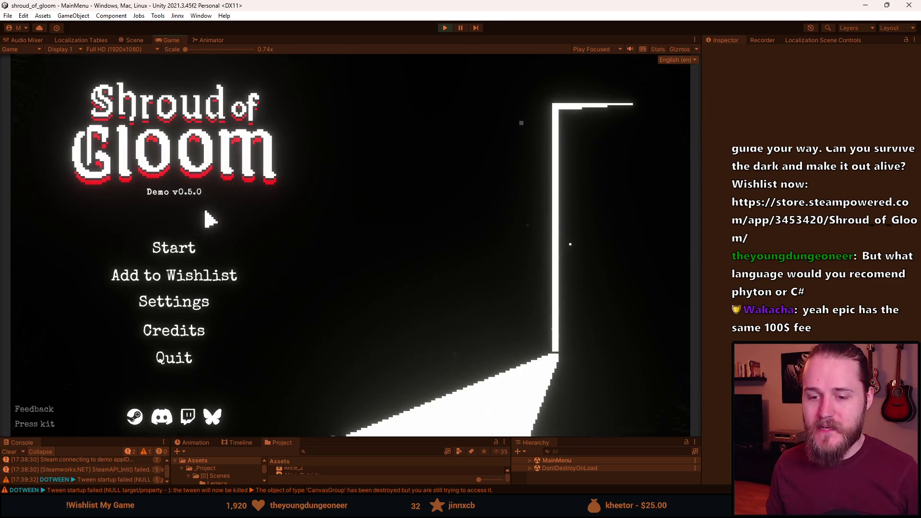
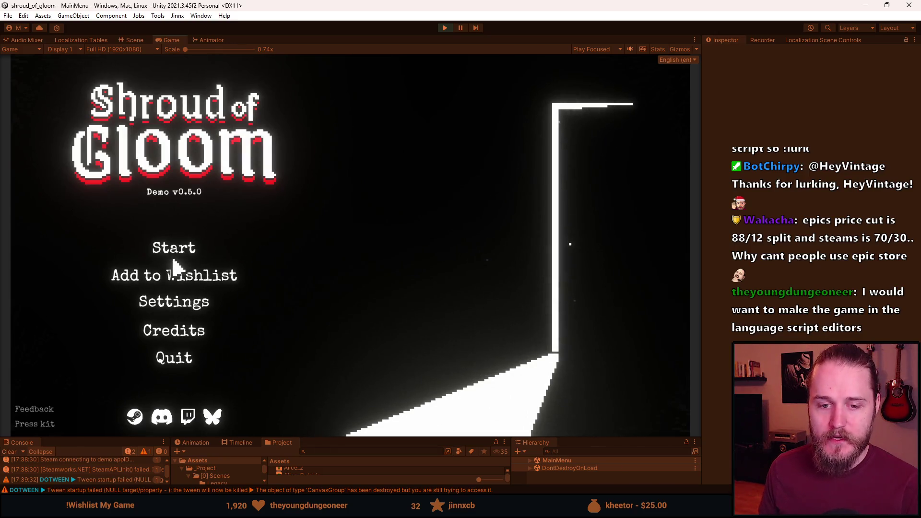
- Check the game's Settings menu, go back to the main menu, and exit Play mode
click(195, 307)
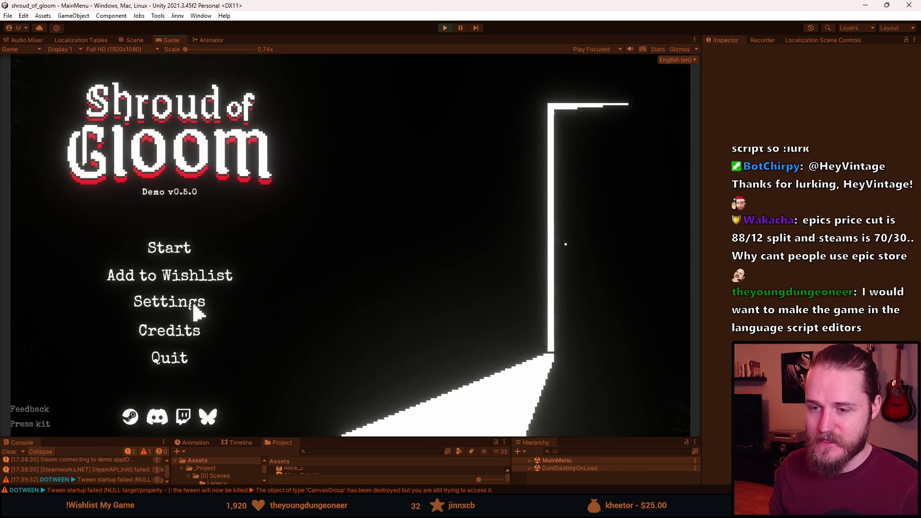
click(524, 344)
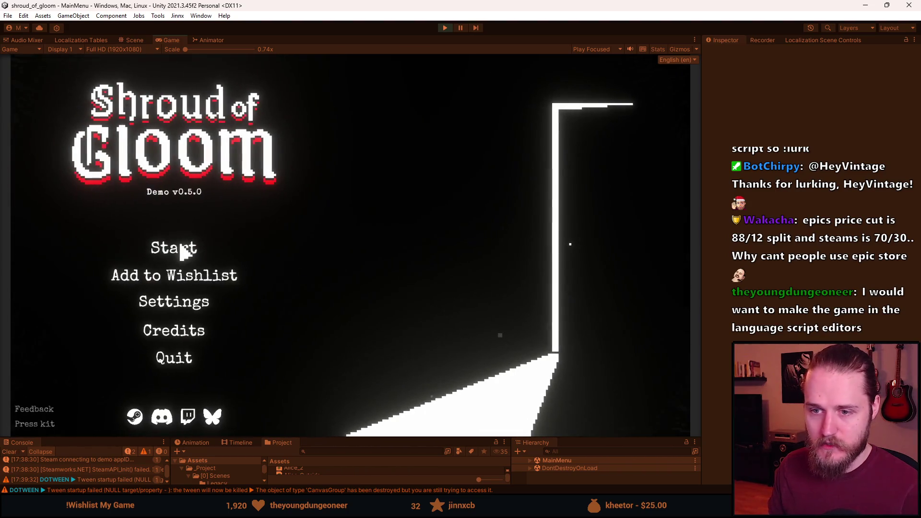
click(445, 28)
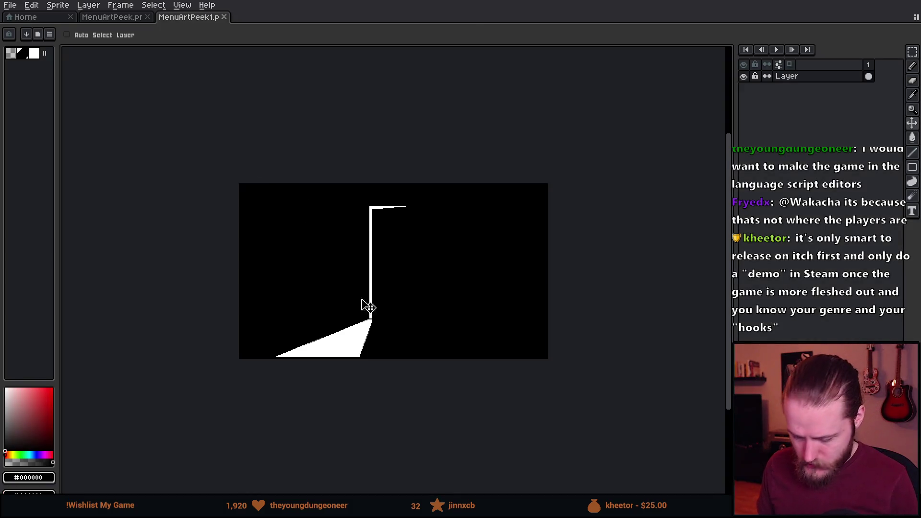
scroll(364, 301, up, 1)
scroll(370, 294, down, 1)
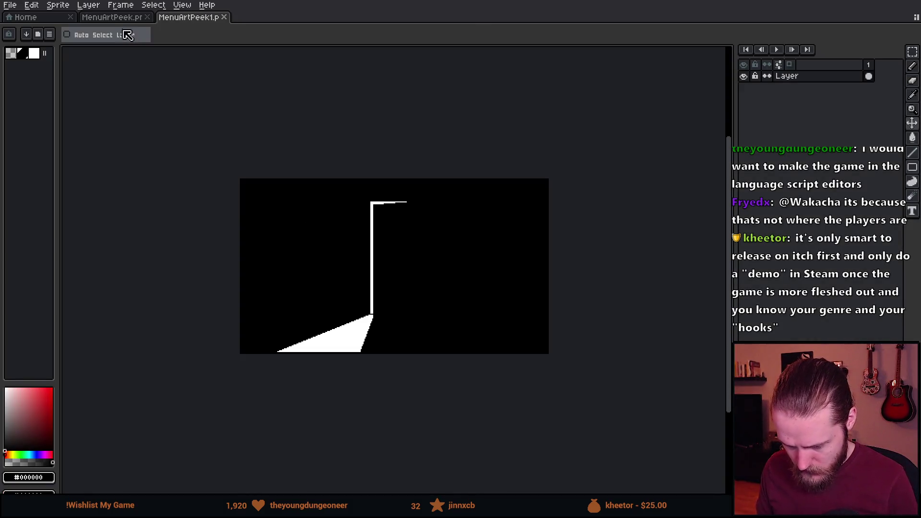
- Compare the MenuArtPeek and MenuArtPeek1 menu art documents
click(131, 19)
click(202, 18)
click(128, 18)
scroll(378, 269, up, 3)
scroll(353, 275, down, 1)
scroll(345, 255, down, 1)
scroll(356, 259, left, 3)
scroll(445, 247, right, 2)
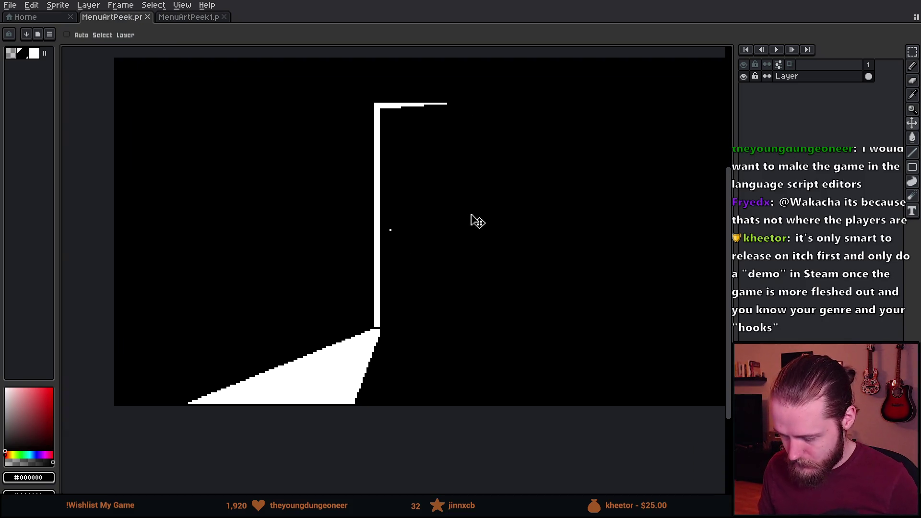
scroll(475, 221, right, 1)
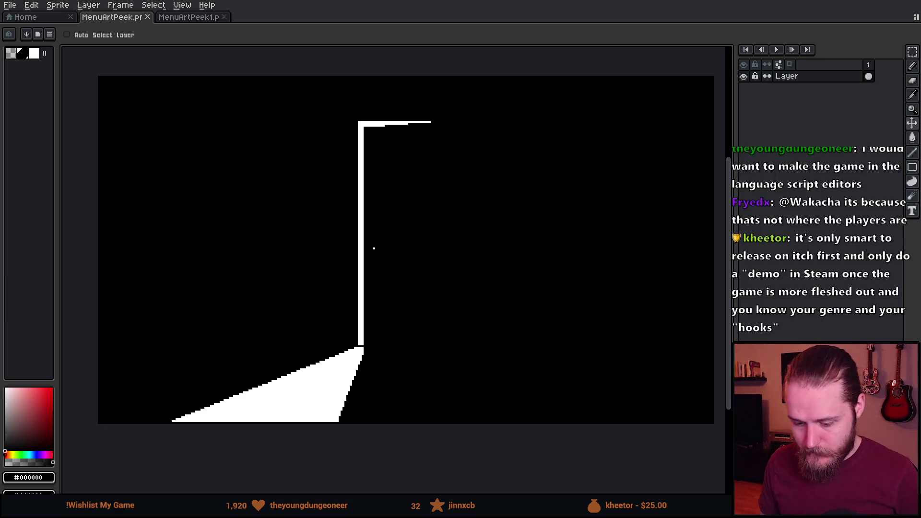
- Open Backgrounds and Wall.png from the recent [3] Art folder and view Backgrounds' wall
click(45, 19)
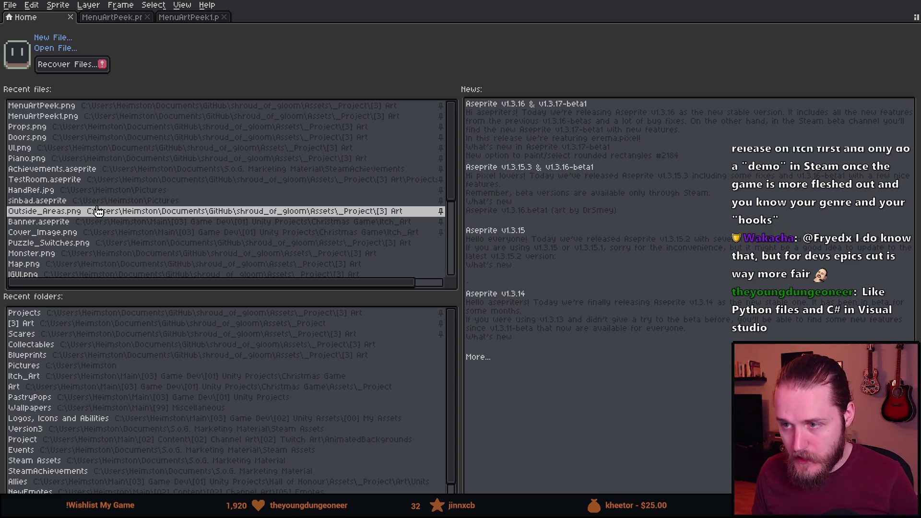
click(50, 323)
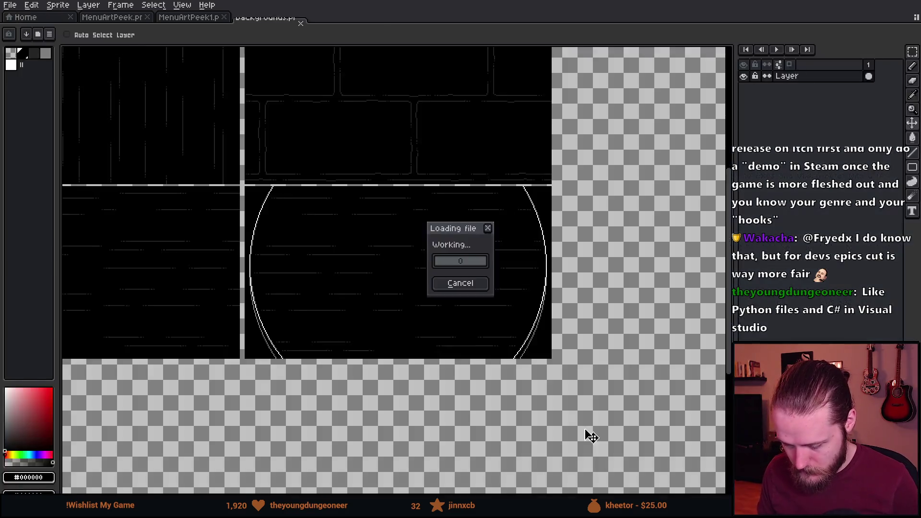
scroll(191, 301, up, 3)
scroll(191, 301, down, 1)
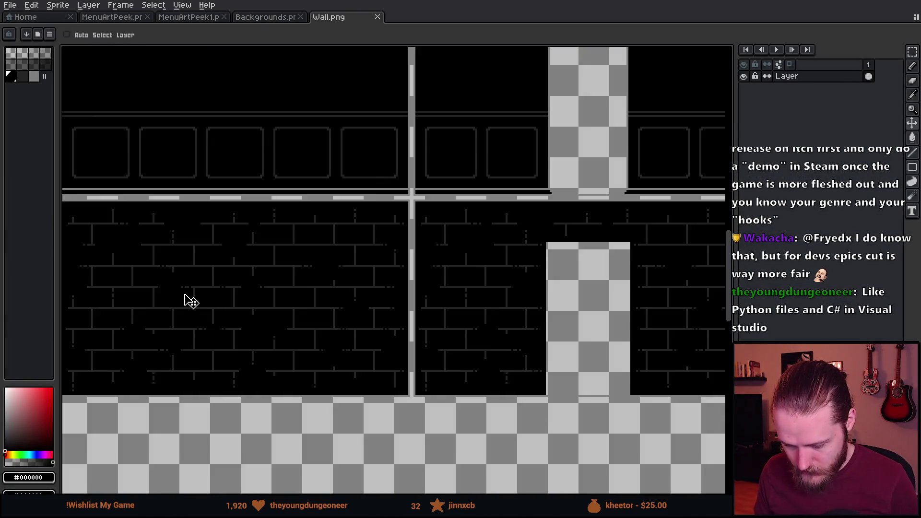
click(256, 19)
mouse_move(221, 182)
mouse_down()
mouse_move(387, 257)
mouse_move(575, 192)
mouse_up()
scroll(380, 190, up, 1)
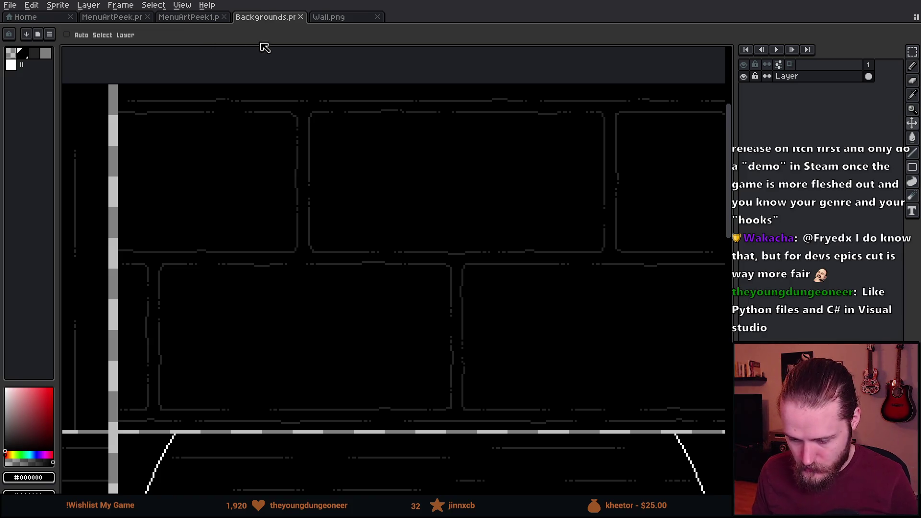
- Select the left brick wall section of Wall.png with the rectangular marquee
click(341, 19)
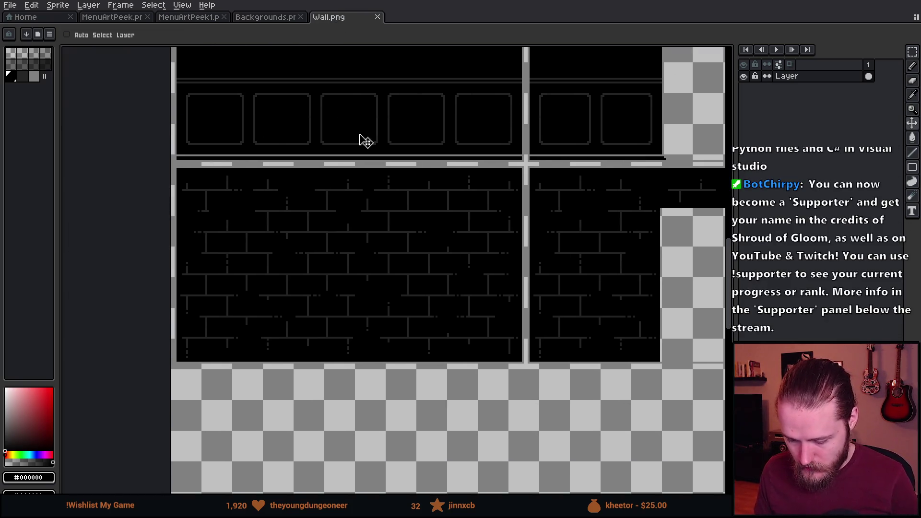
key(m)
mouse_move(184, 174)
mouse_down()
mouse_move(571, 380)
mouse_move(523, 360)
mouse_up()
click(177, 19)
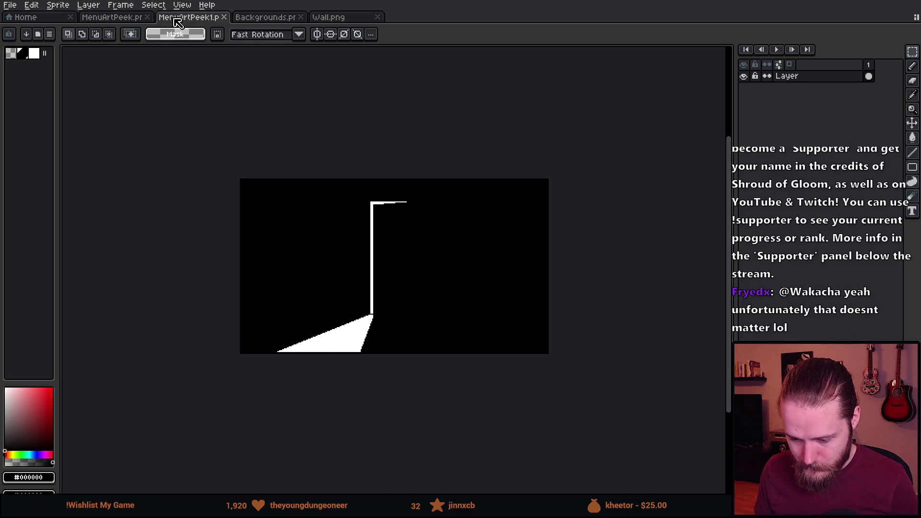
- Close the duplicate MenuArtPeek1 and return to MenuArtPeek
click(96, 18)
click(219, 21)
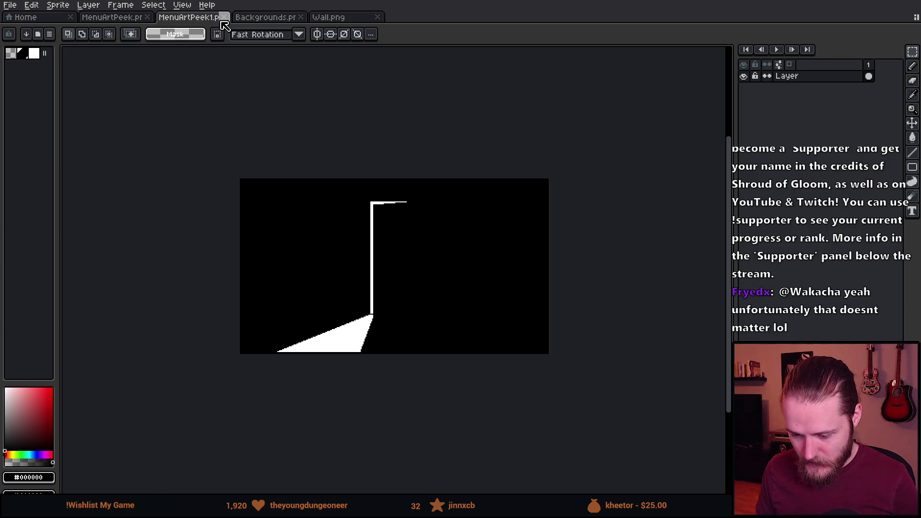
click(222, 18)
click(102, 21)
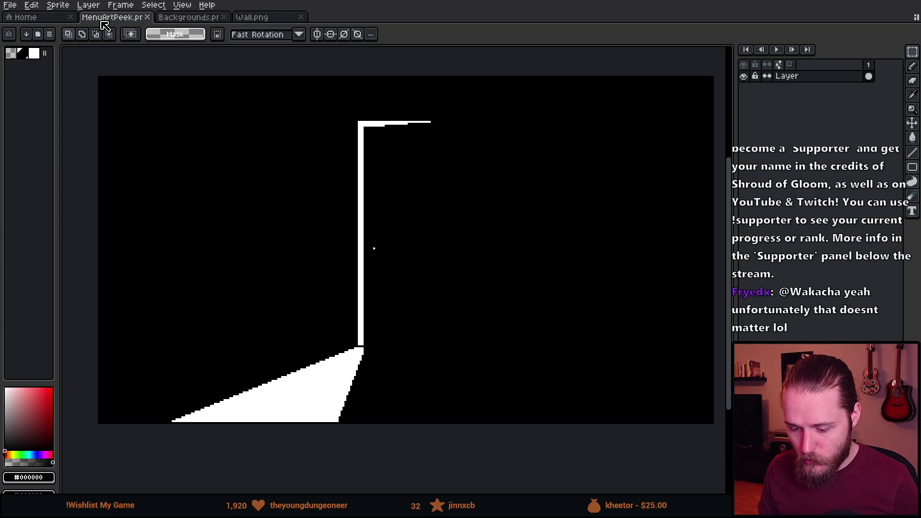
click(744, 76)
click(743, 76)
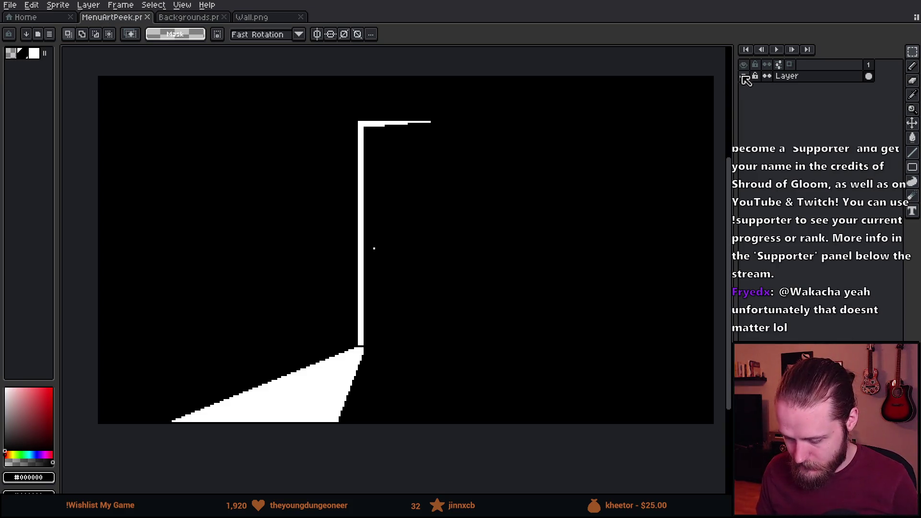
- Add two new layers and move Layer 2 to the bottom of the stack
key(shift+n)
click(806, 89)
key(shift+n)
drag(835, 91, 841, 113)
- Paste the copied brick wall into Layer 1 and place it on the canvas
click(822, 77)
key(ctrl+v)
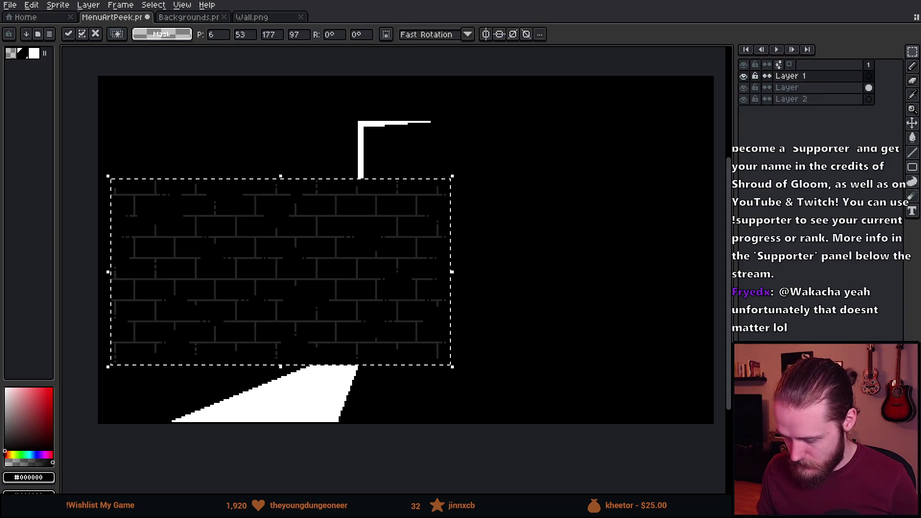
mouse_move(321, 304)
mouse_down()
mouse_move(445, 201)
mouse_move(323, 264)
mouse_move(340, 285)
mouse_up()
click(592, 261)
- Clear the black area around the bricks on the door layer to transparent
click(810, 89)
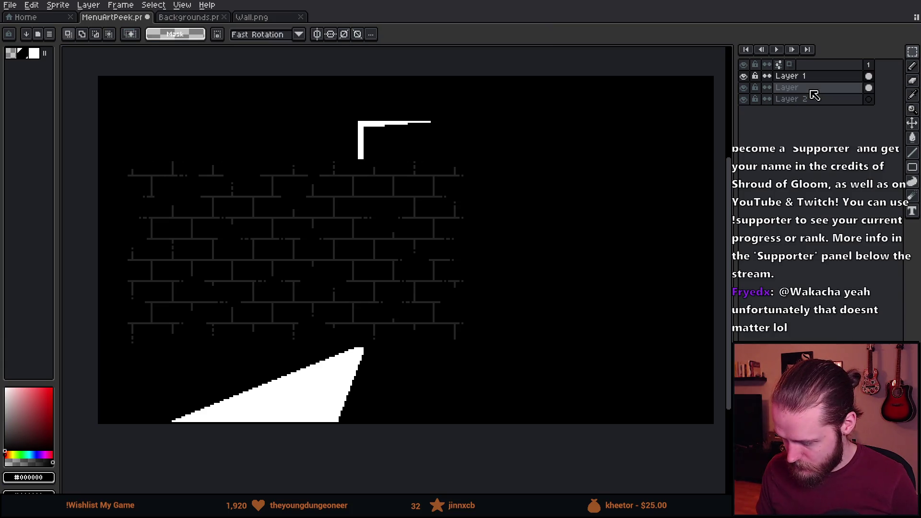
key(i)
click(11, 53)
key(m)
key(w)
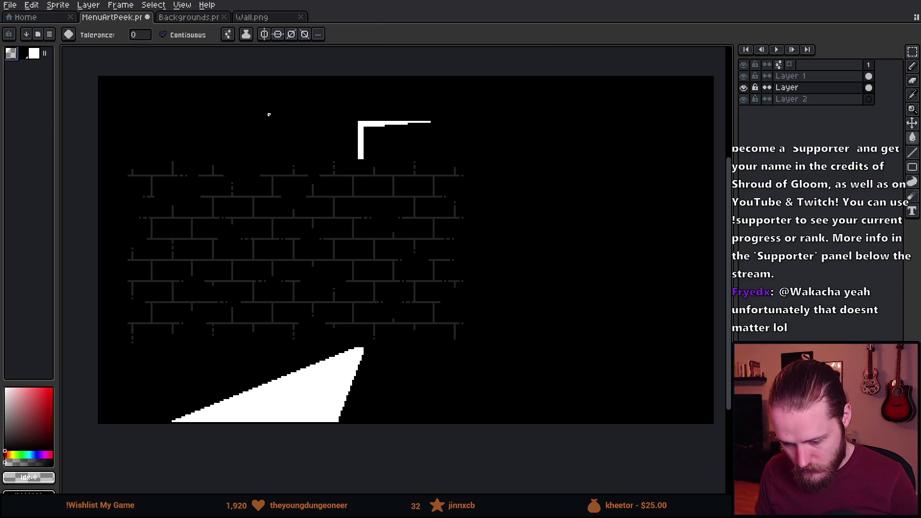
click(257, 123)
key(Delete)
- Fill Layer 2 with solid black as the background
click(791, 98)
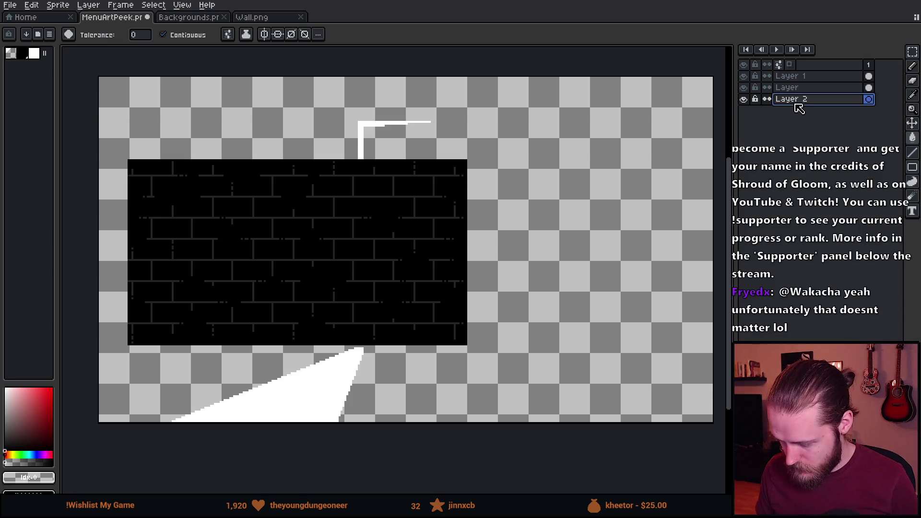
key(i)
click(351, 174)
key(g)
click(529, 196)
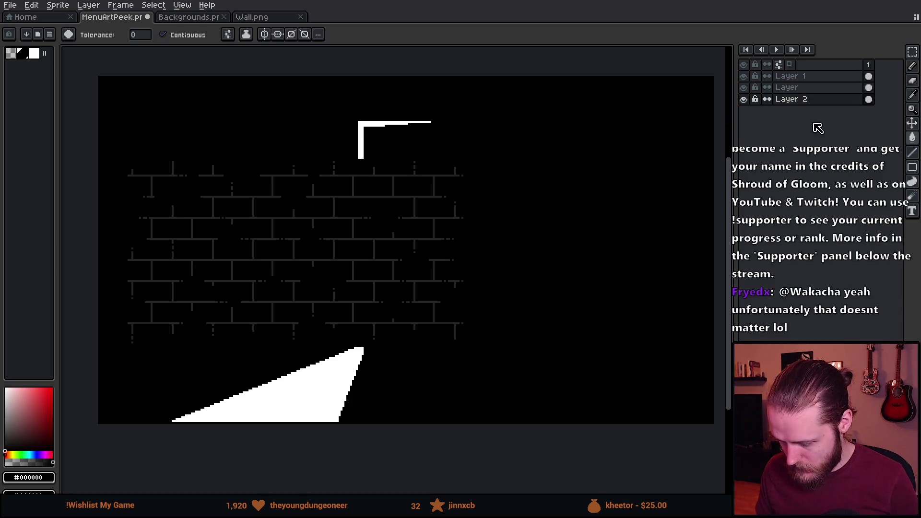
- Move the door layer above the brick wall layer
click(795, 88)
mouse_move(796, 90)
mouse_down()
mouse_move(816, 87)
mouse_move(807, 76)
mouse_up()
scroll(485, 204, down, 2)
scroll(486, 204, up, 2)
click(743, 88)
click(743, 88)
- Shift the brick wall layer left and up, cancelling a trial move of the selection
click(787, 88)
key(v)
mouse_move(496, 321)
mouse_down()
mouse_move(461, 322)
mouse_move(446, 304)
mouse_move(568, 285)
mouse_move(537, 284)
mouse_up()
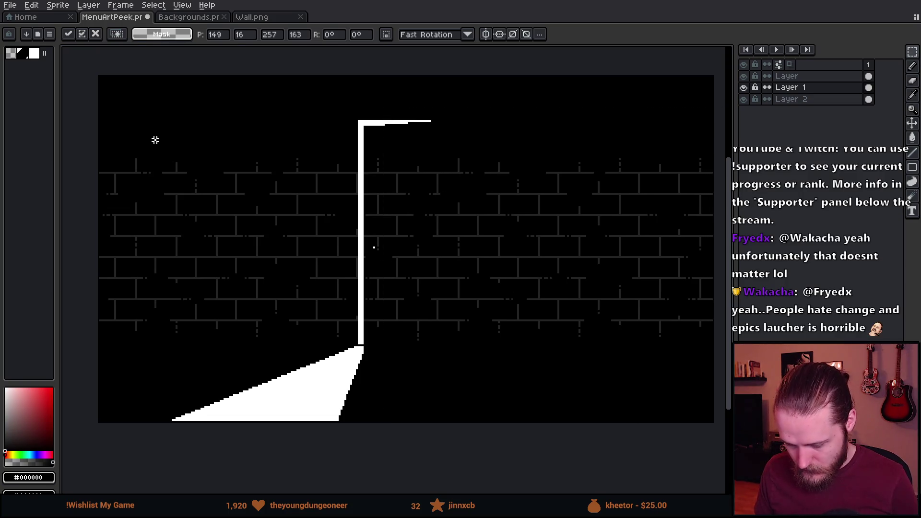
drag(82, 138, 659, 267)
mouse_move(382, 295)
mouse_down()
mouse_move(526, 144)
mouse_move(516, 192)
mouse_move(497, 197)
mouse_up()
key(Escape)
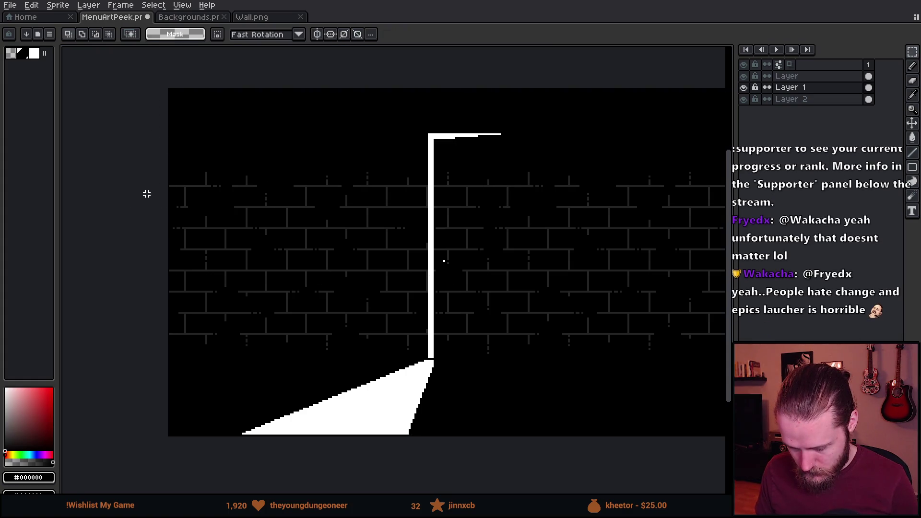
- Paste a second brick wall copy and align it to the top-left of the canvas
key(ctrl+v)
mouse_move(303, 370)
mouse_down()
mouse_move(296, 284)
mouse_move(395, 195)
mouse_move(381, 127)
mouse_up()
mouse_move(269, 183)
mouse_down()
mouse_move(265, 201)
mouse_move(276, 206)
mouse_up()
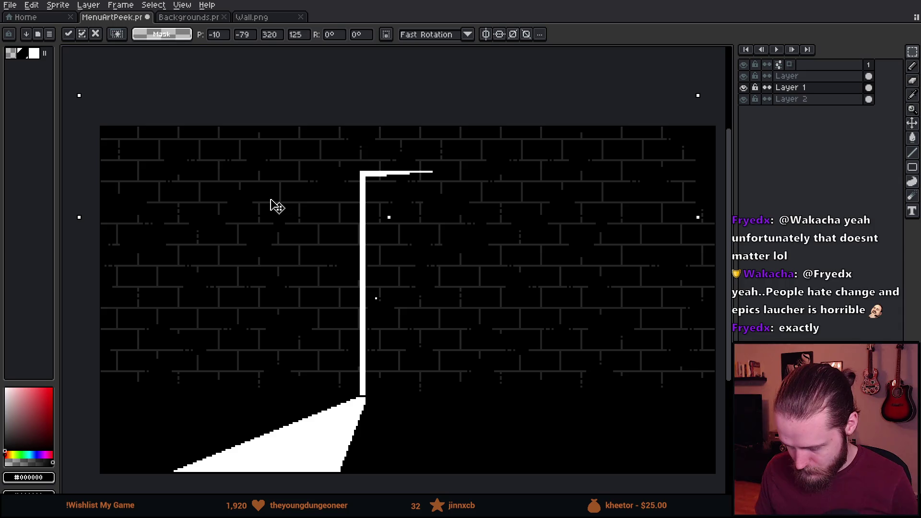
mouse_move(277, 206)
mouse_down()
mouse_move(313, 205)
mouse_move(286, 203)
mouse_move(294, 230)
mouse_move(295, 188)
mouse_up()
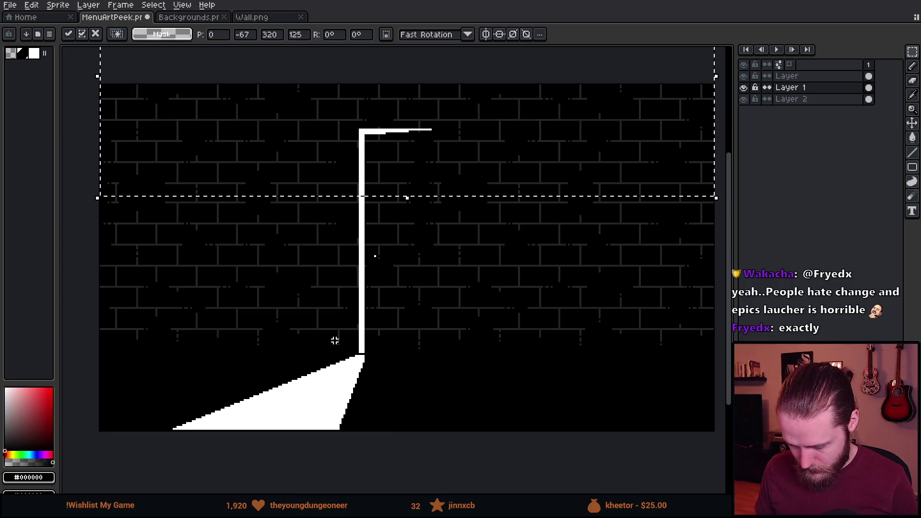
- Drop the second brick copy in place along the top of the canvas
click(402, 438)
scroll(129, 365, up, 1)
scroll(129, 365, up, 1)
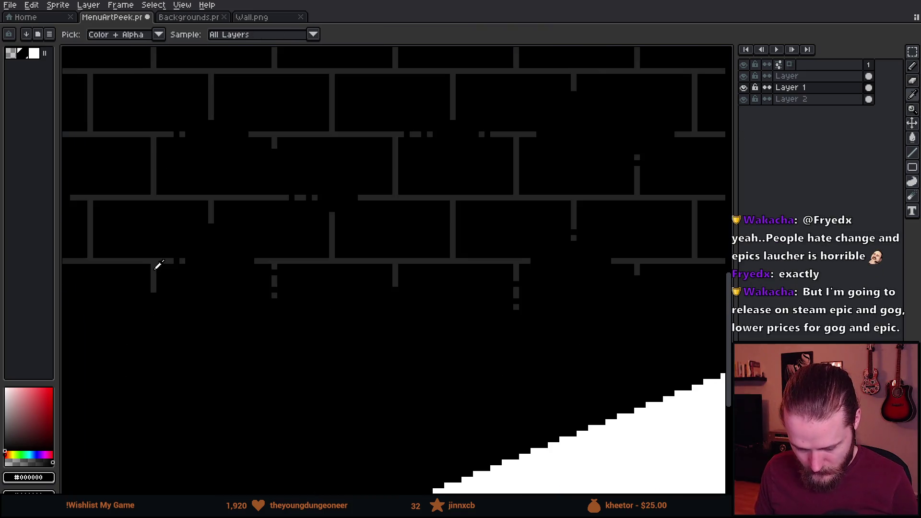
- Try a dark grey pencil line along the floor beside the door, then undo it
alt+click(158, 255)
drag(678, 386, 344, 301)
key(b)
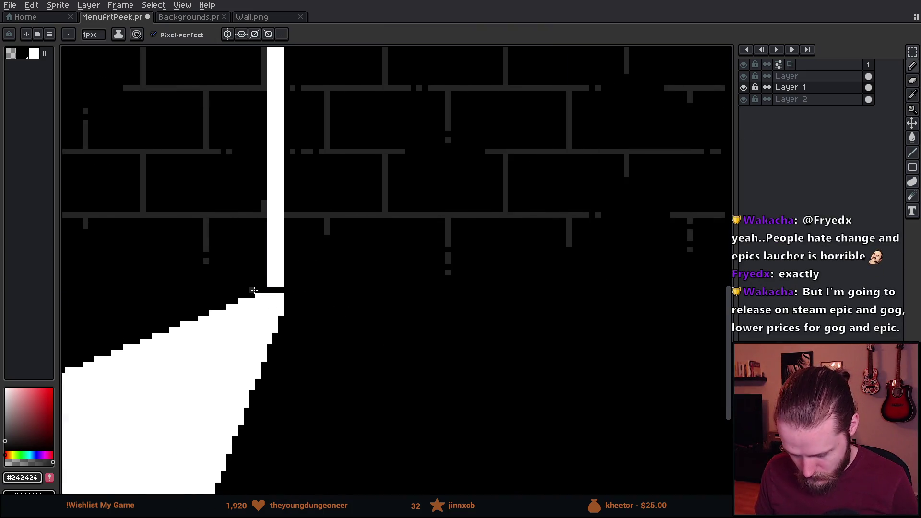
scroll(260, 277, up, 1)
mouse_move(270, 290)
mouse_down()
mouse_move(133, 290)
mouse_move(404, 348)
mouse_up()
scroll(132, 290, down, 2)
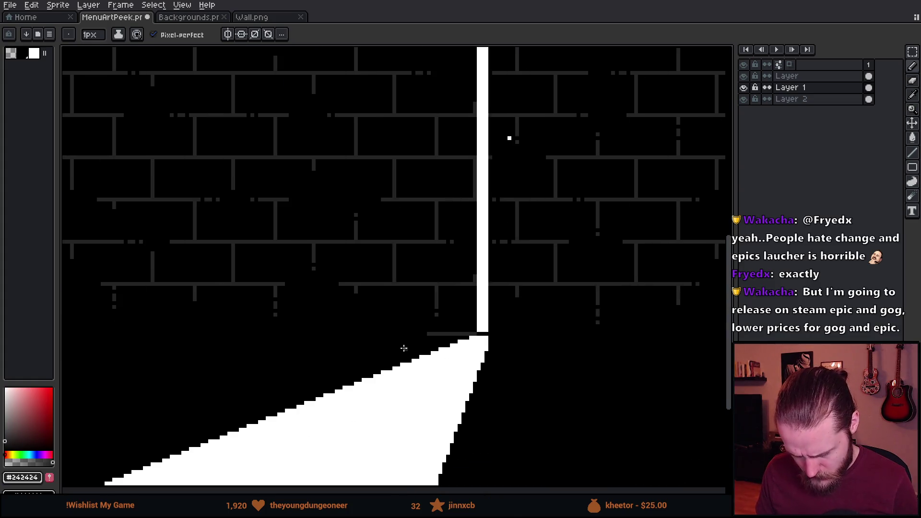
scroll(404, 348, down, 1)
scroll(432, 341, up, 3)
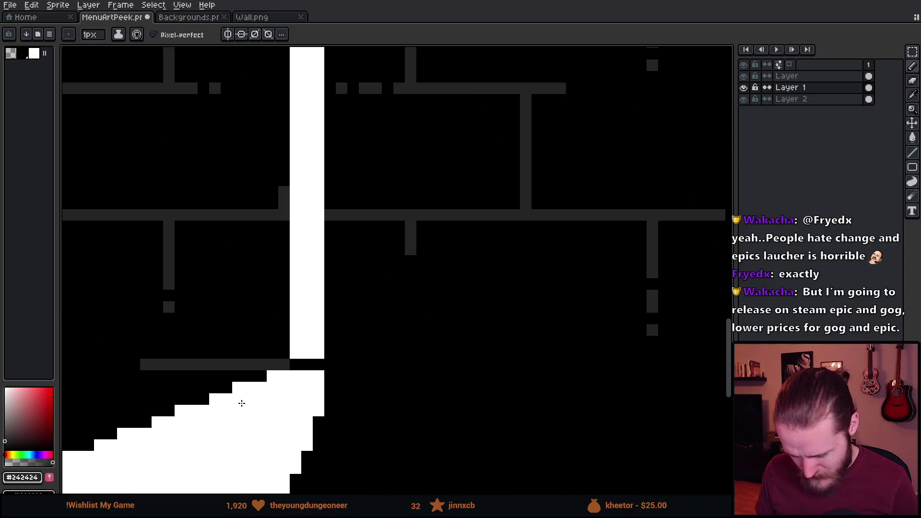
key(ctrl+z)
scroll(281, 354, down, 2)
drag(184, 405, 529, 353)
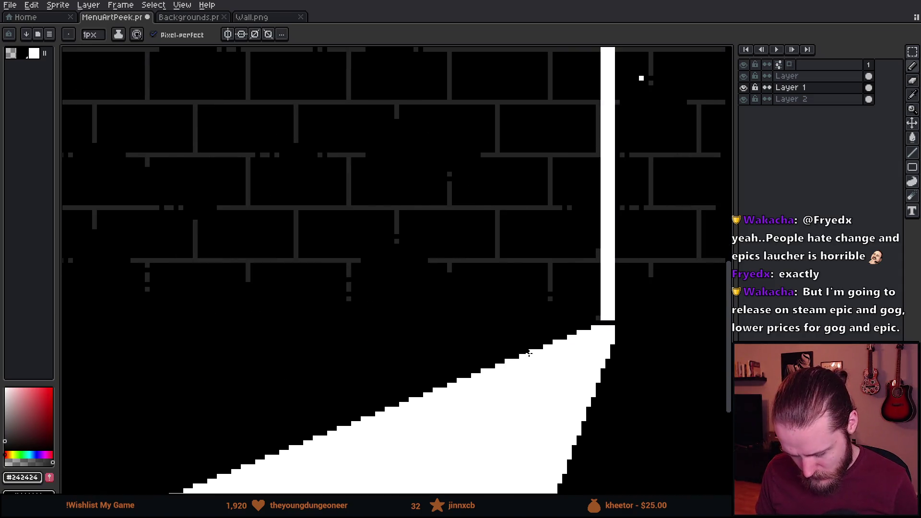
- Open MenuArtNoMons from recent files, glance at Backgrounds, and return to MenuArtPeek
click(44, 19)
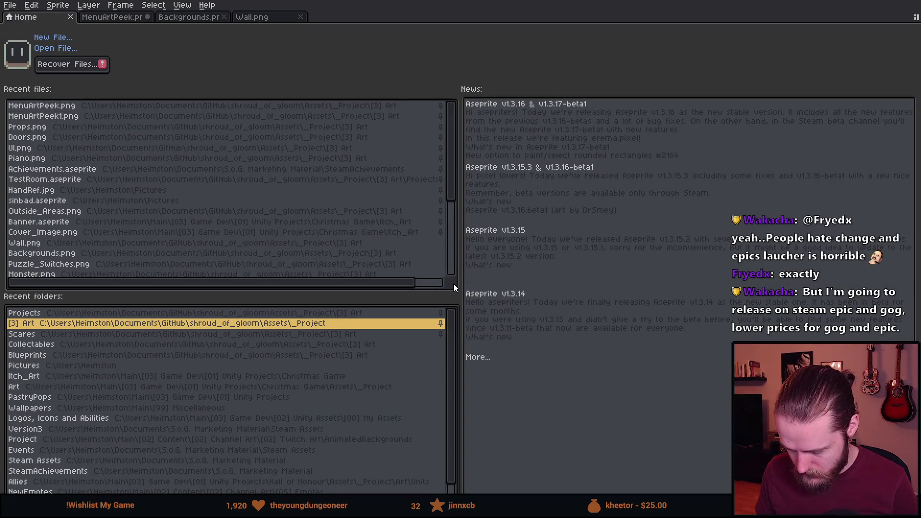
click(384, 252)
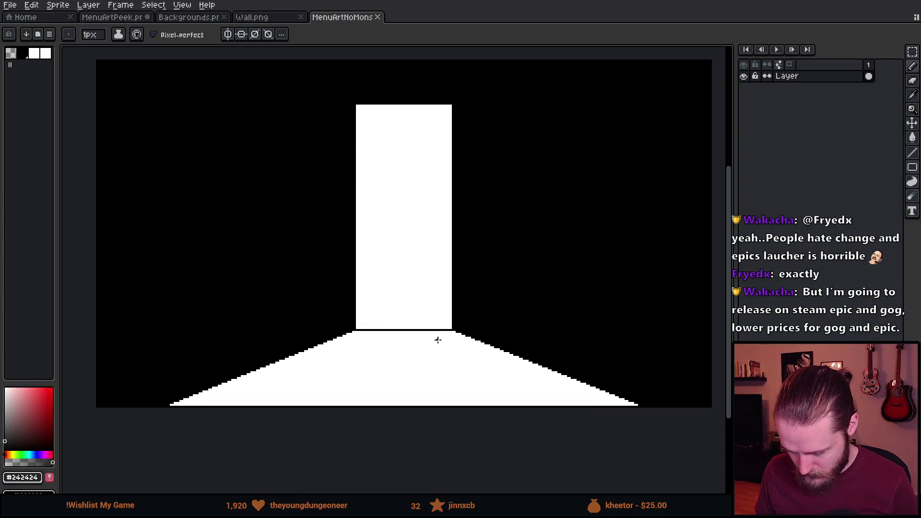
click(184, 17)
scroll(172, 227, down, 3)
drag(172, 227, 290, 213)
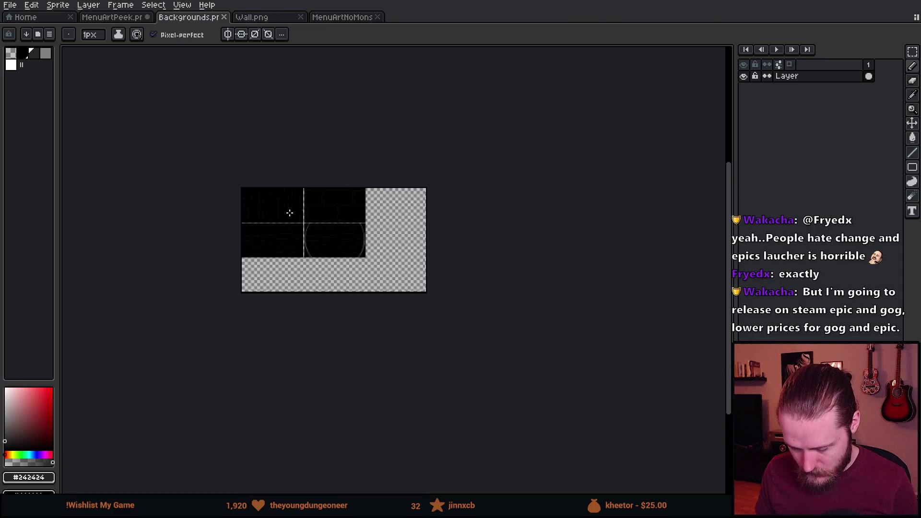
click(118, 17)
- Compare layers by toggling the floor and brick layers, then add an empty Layer 3 on top
scroll(538, 315, up, 3)
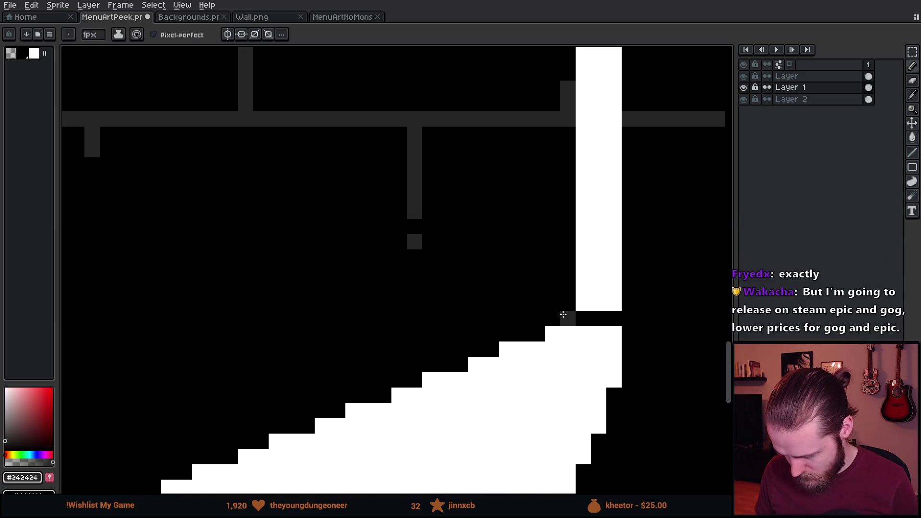
scroll(530, 328, down, 2)
scroll(320, 337, down, 1)
scroll(268, 347, left, 5)
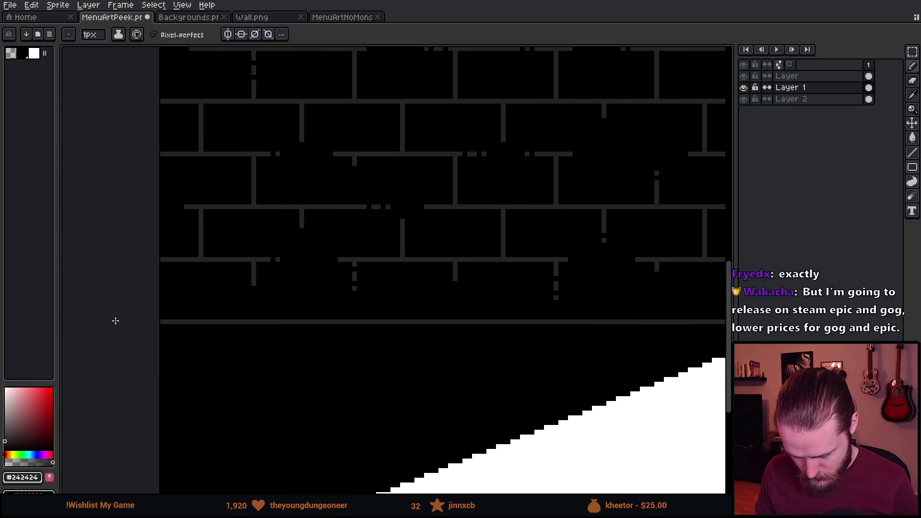
scroll(370, 312, right, 10)
scroll(413, 322, up, 1)
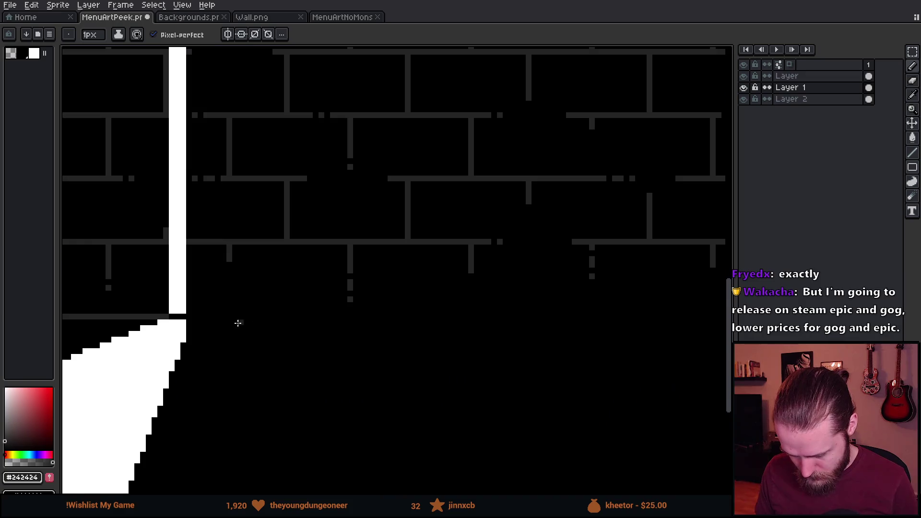
scroll(131, 317, up, 2)
scroll(127, 302, down, 4)
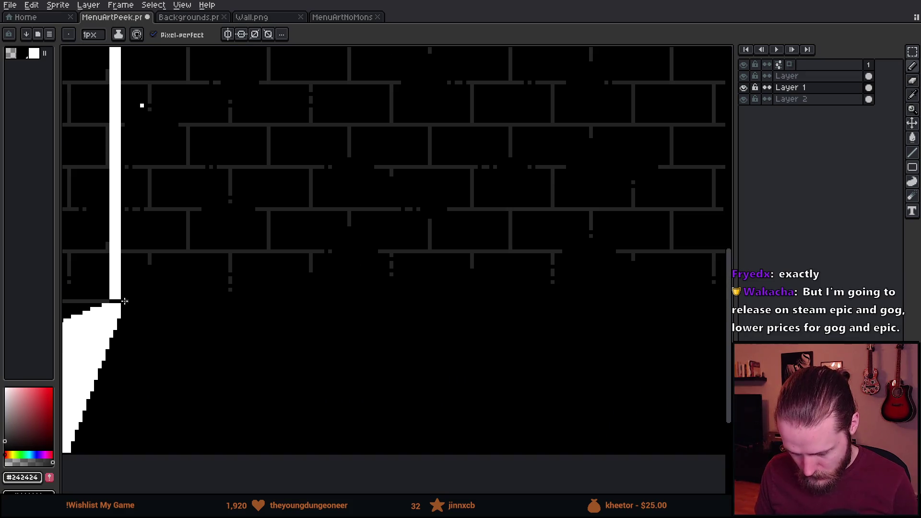
scroll(312, 362, left, 5)
scroll(312, 317, right, 2)
scroll(313, 314, up, 3)
scroll(314, 315, down, 3)
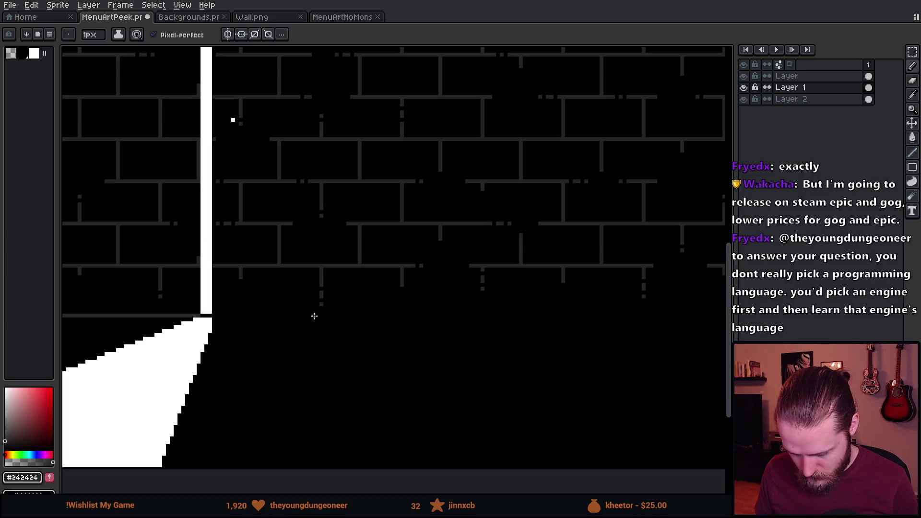
scroll(317, 307, down, 1)
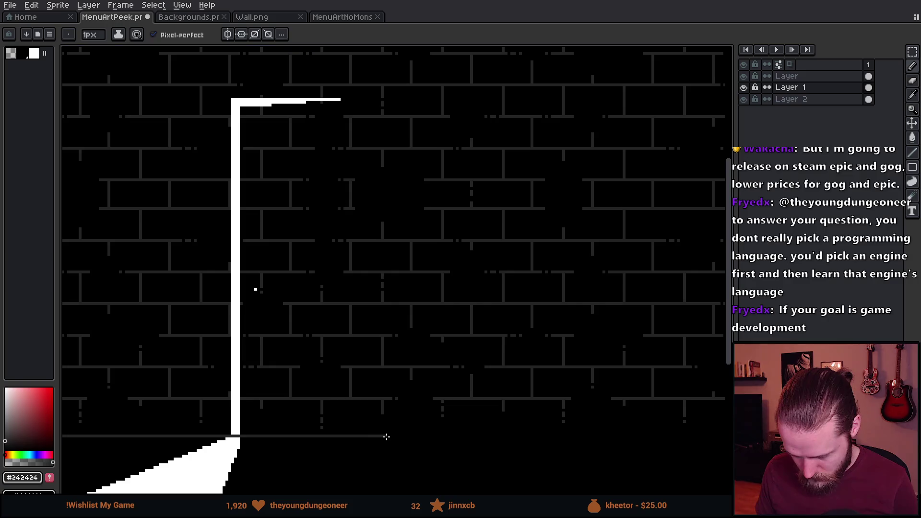
scroll(422, 402, right, 5)
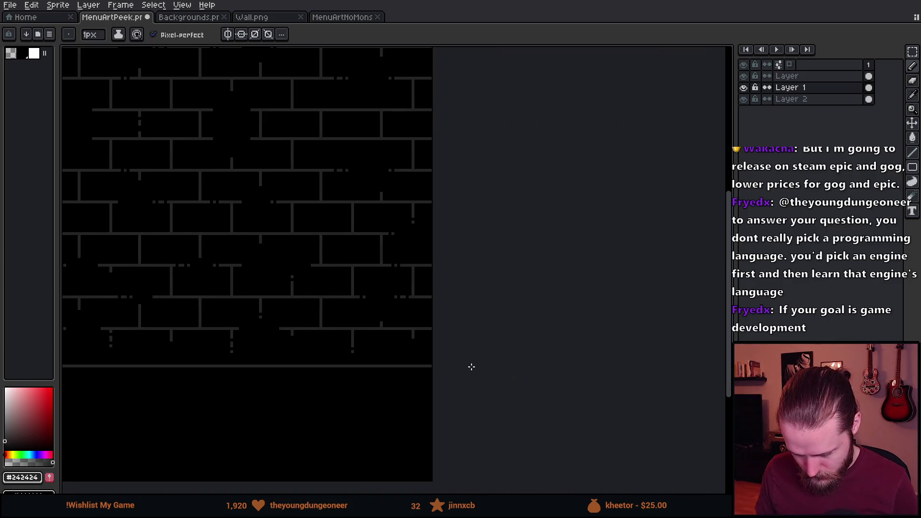
scroll(471, 366, down, 2)
scroll(173, 346, up, 1)
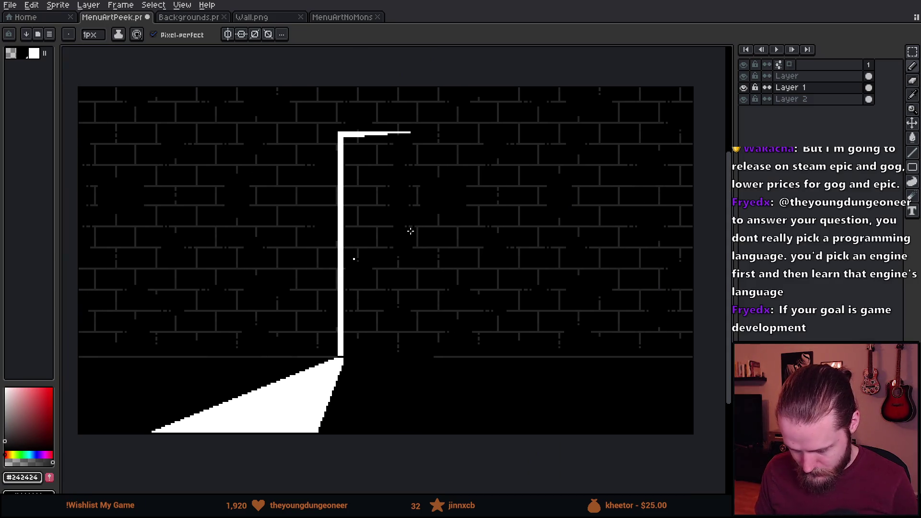
scroll(410, 230, up, 1)
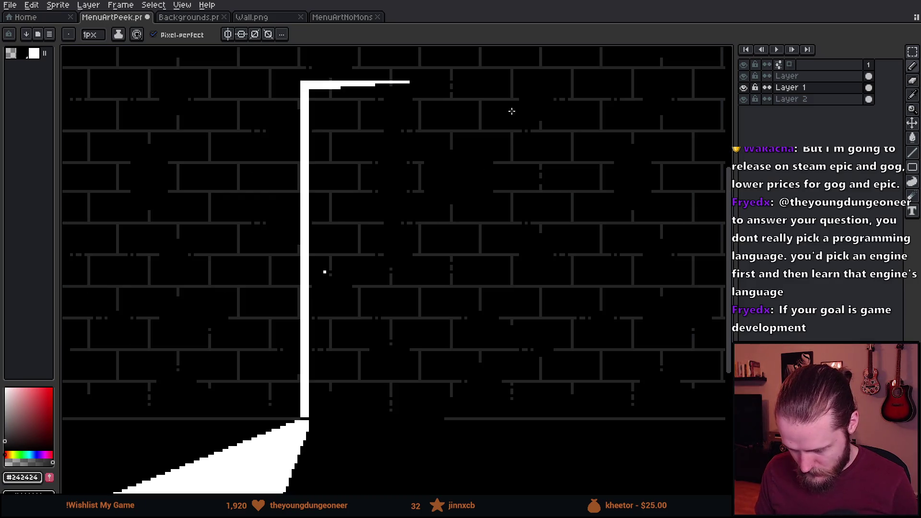
double_click(743, 99)
click(743, 87)
click(743, 87)
click(779, 76)
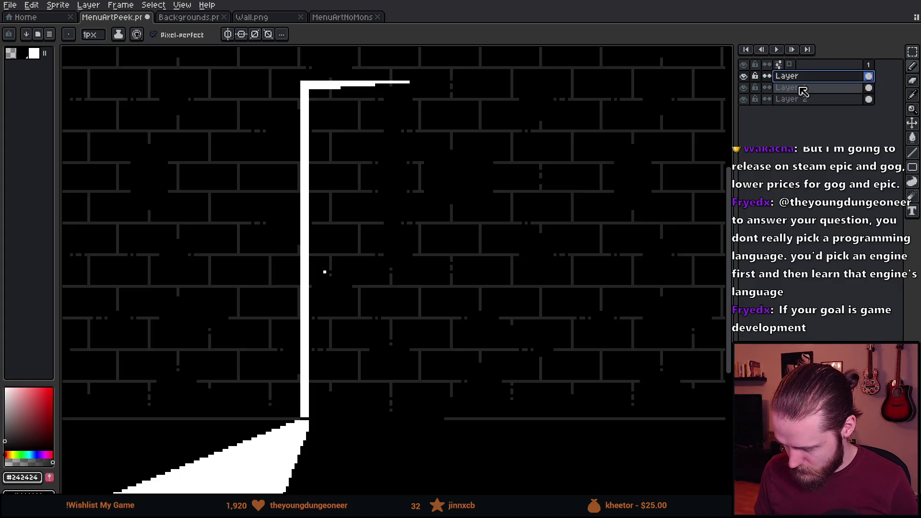
key(shift+n)
key(m)
mouse_move(302, 83)
mouse_down()
mouse_move(321, 195)
mouse_move(421, 479)
mouse_move(446, 479)
mouse_move(458, 467)
mouse_move(446, 463)
mouse_up()
scroll(407, 446, down, 4)
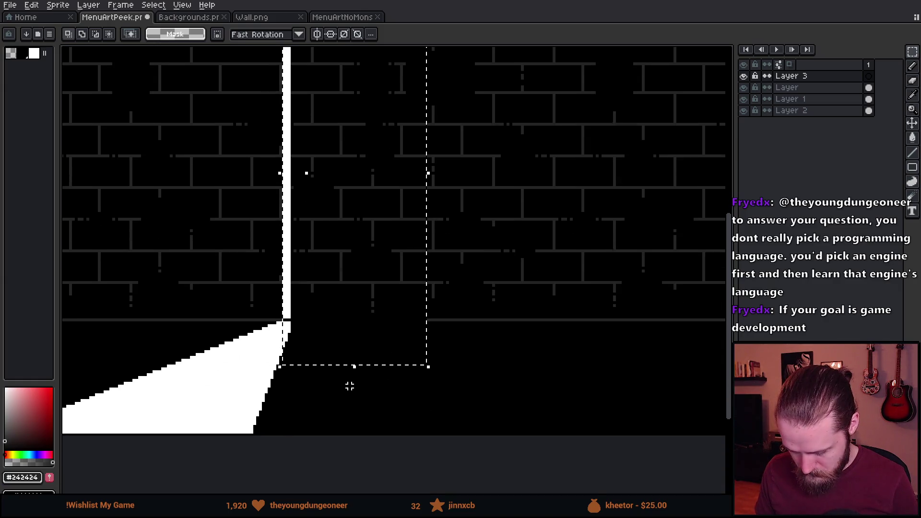
scroll(302, 226, up, 3)
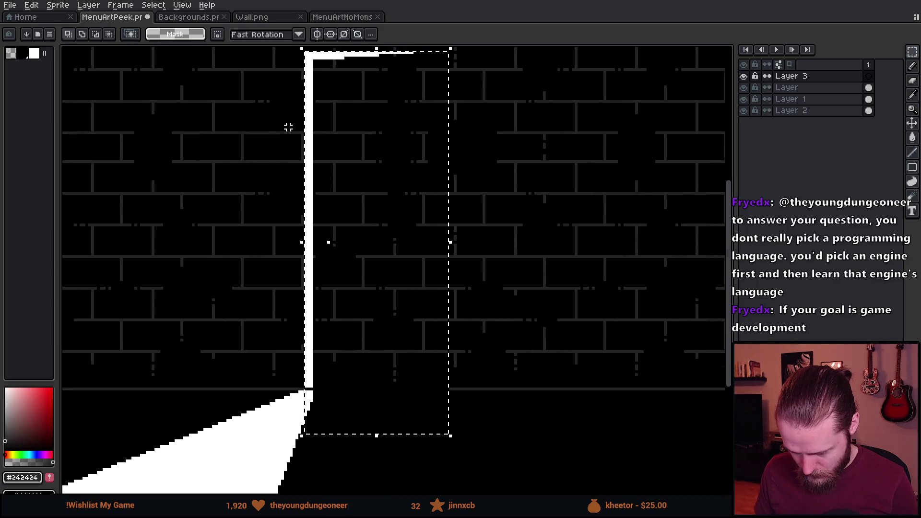
mouse_move(267, 50)
mouse_down()
mouse_move(298, 473)
mouse_move(312, 473)
mouse_up()
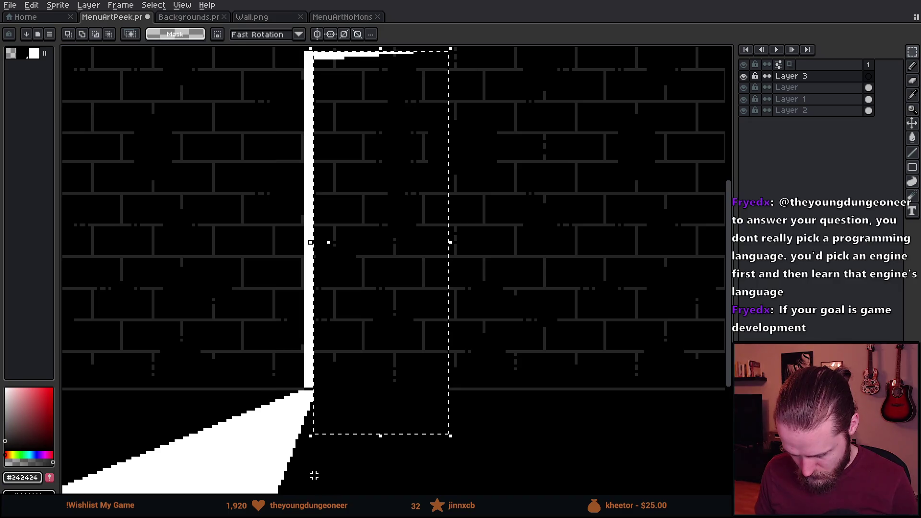
scroll(323, 365, up, 3)
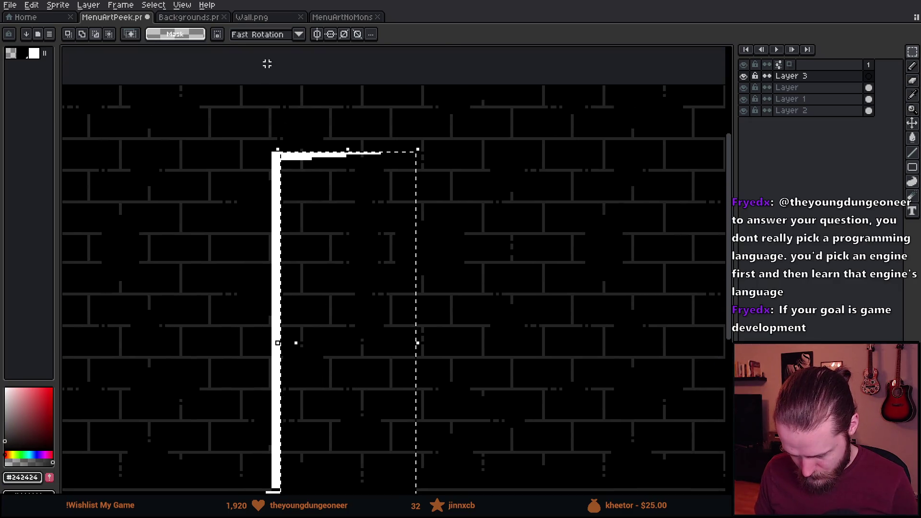
scroll(307, 120, up, 2)
mouse_move(428, 180)
mouse_down()
mouse_move(335, 179)
mouse_move(319, 187)
mouse_up()
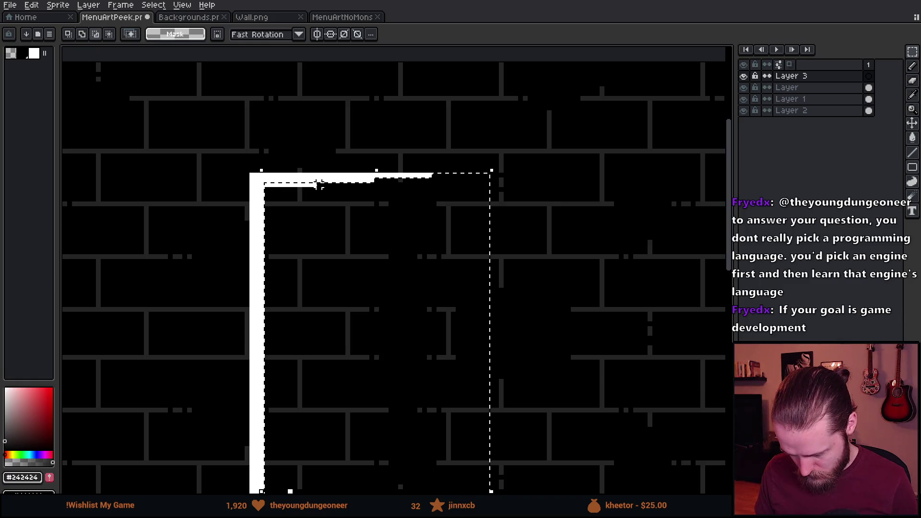
scroll(303, 235, down, 3)
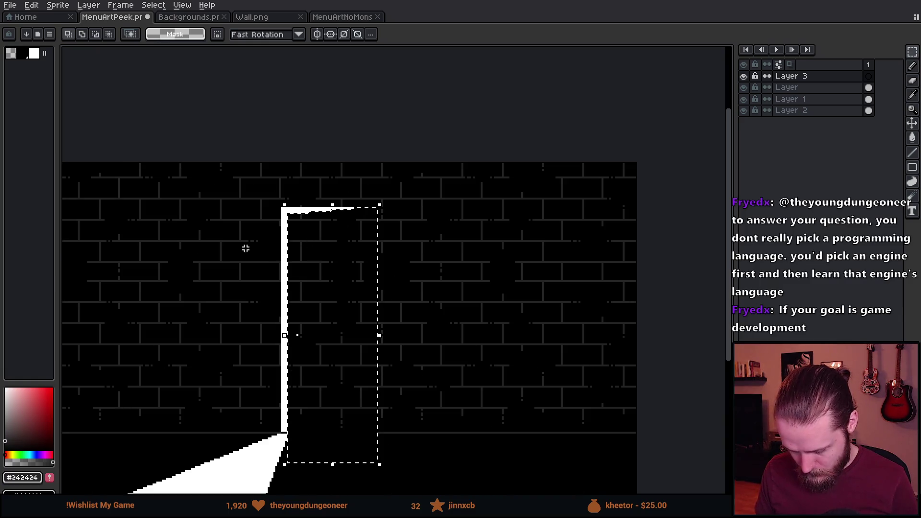
alt+click(358, 250)
key(b)
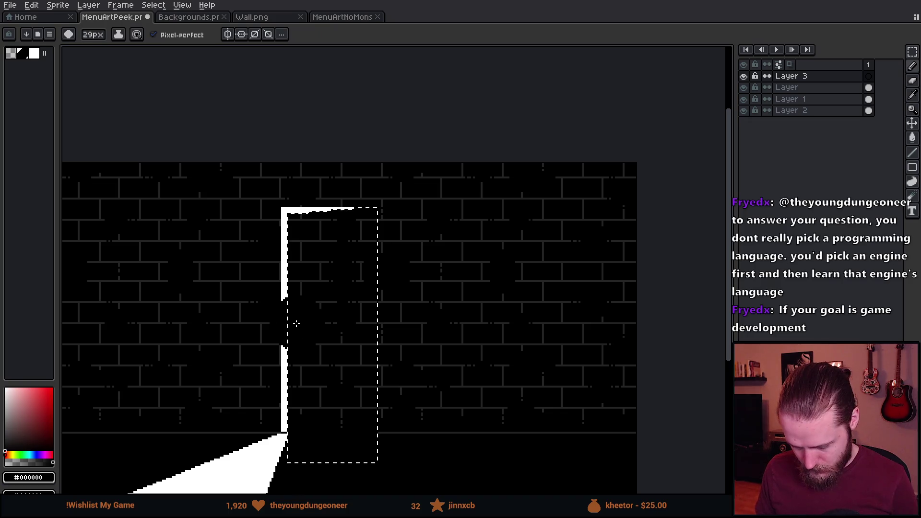
drag(297, 328, 335, 288)
scroll(325, 78, down, 3)
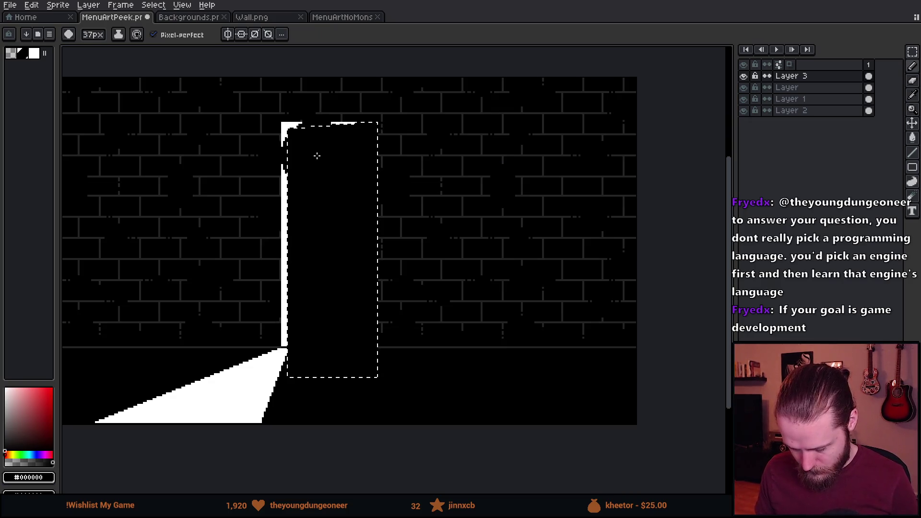
drag(312, 154, 391, 196)
key(m)
scroll(572, 293, down, 2)
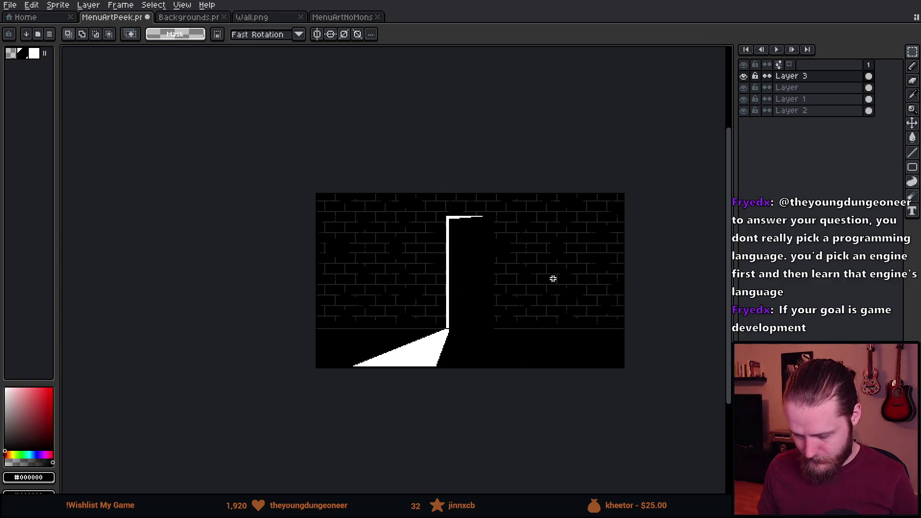
scroll(542, 269, up, 2)
scroll(452, 255, down, 1)
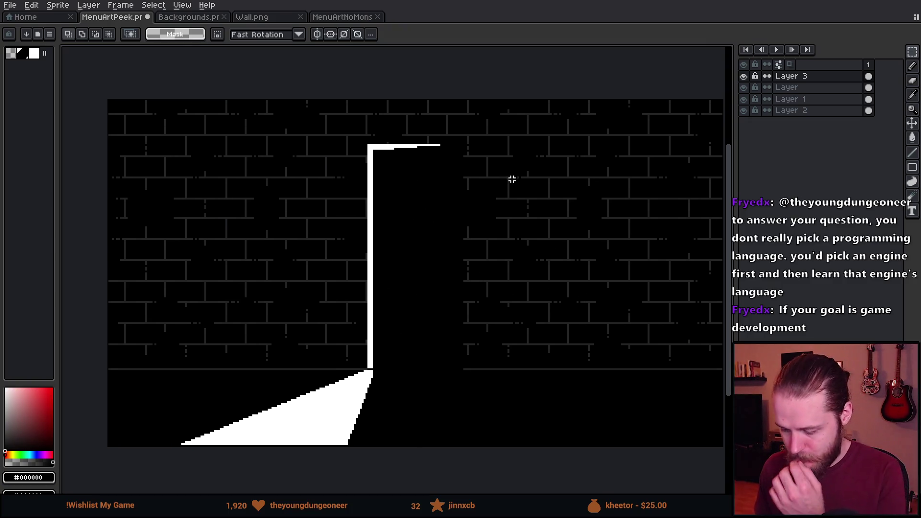
scroll(372, 341, up, 1)
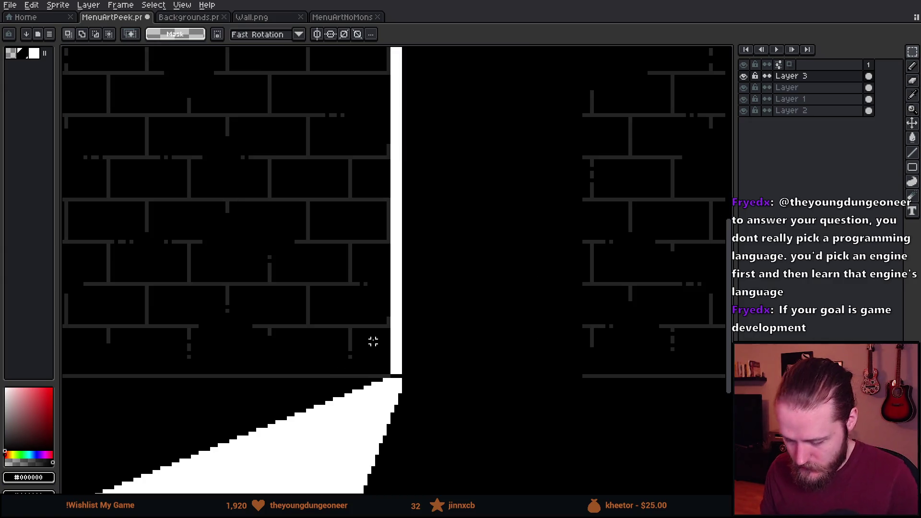
- Make the brick wall layer active and switch to the pencil with #242424 mortar grey
click(743, 98)
click(743, 98)
click(807, 100)
scroll(336, 365, up, 1)
alt+click(377, 375)
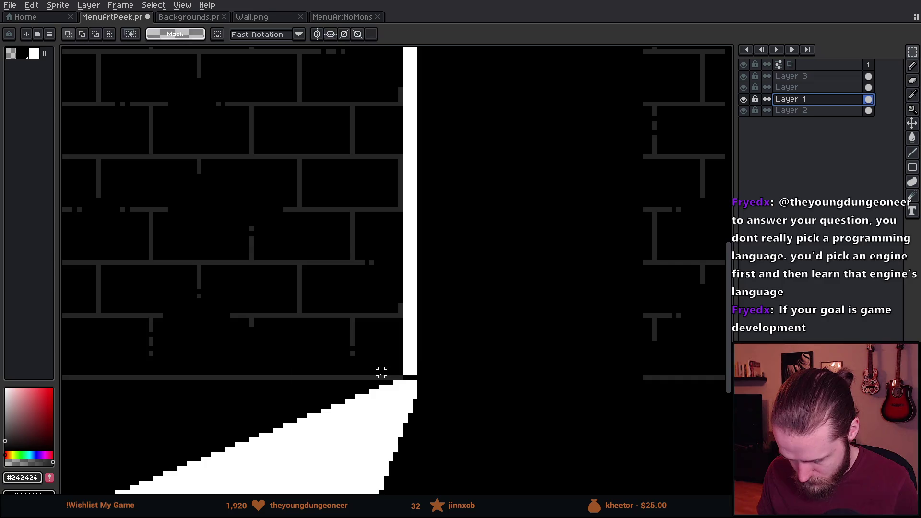
key(b)
click(746, 99)
click(744, 99)
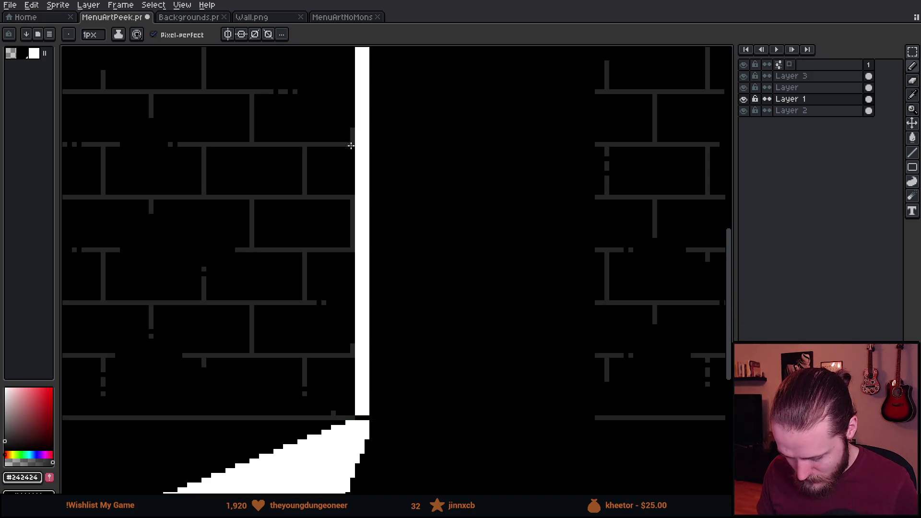
scroll(340, 153, down, 3)
scroll(318, 144, up, 3)
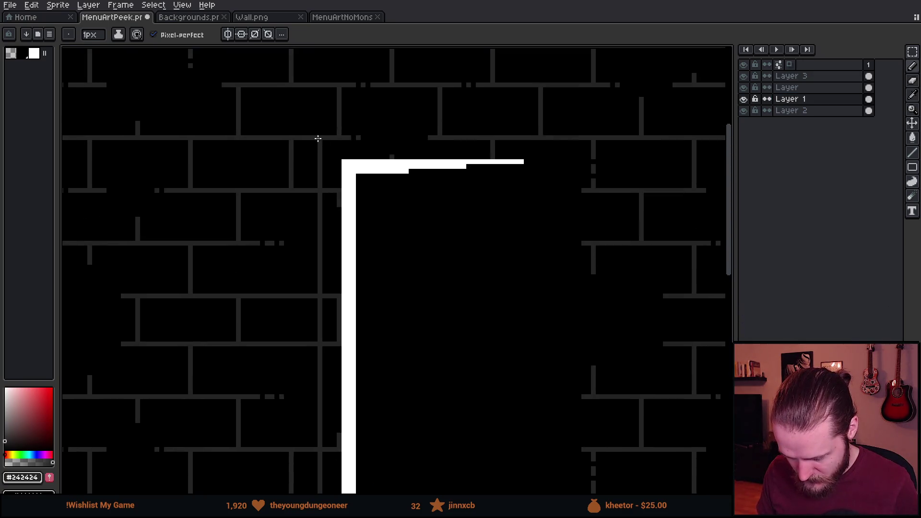
- Shift a vertical mortar line one pixel right and draw a straight grey mortar line down the wall
drag(316, 142, 321, 147)
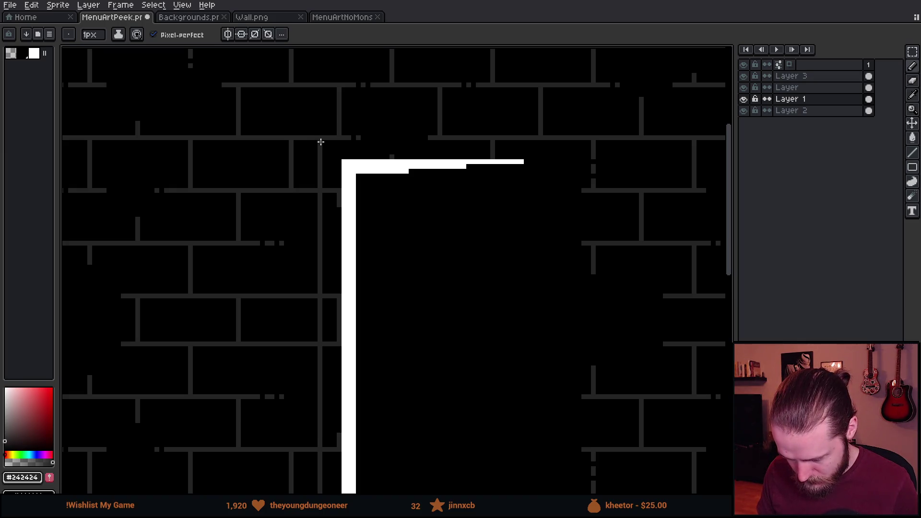
scroll(434, 208, down, 2)
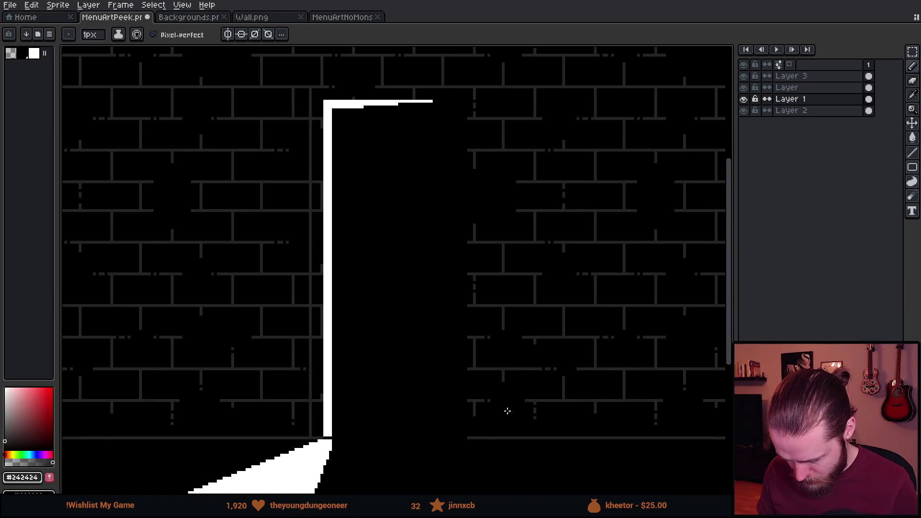
scroll(507, 411, up, 2)
scroll(475, 266, down, 2)
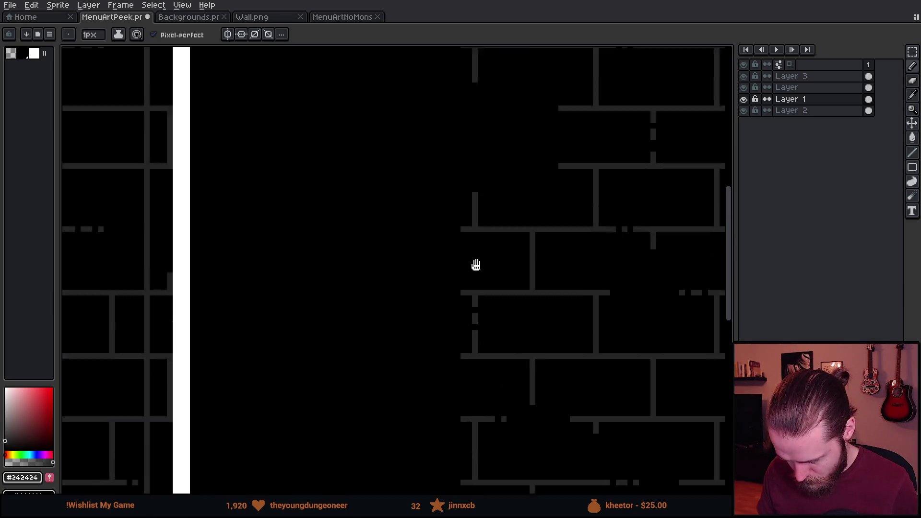
shift+click(459, 106)
scroll(459, 105, down, 1)
scroll(472, 173, down, 2)
scroll(464, 429, up, 2)
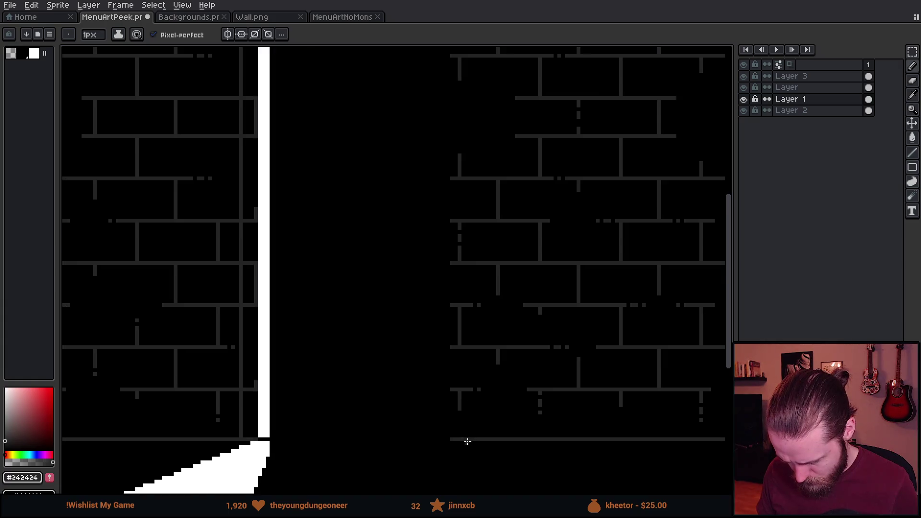
- Draw a vertical mortar line up to the door top and fill the horizontal mortar gap
mouse_move(467, 439)
mouse_down()
mouse_move(454, 230)
mouse_move(489, 128)
mouse_move(473, 134)
mouse_up()
scroll(455, 240, up, 3)
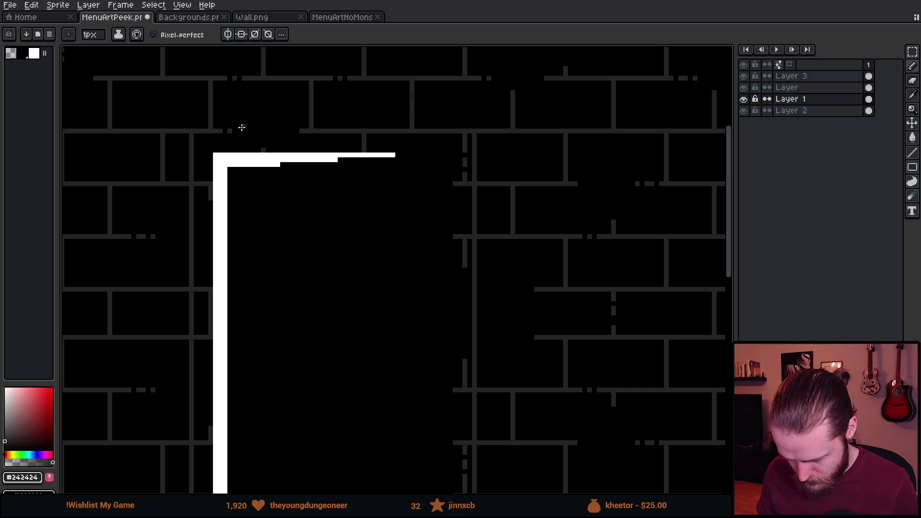
drag(220, 129, 350, 129)
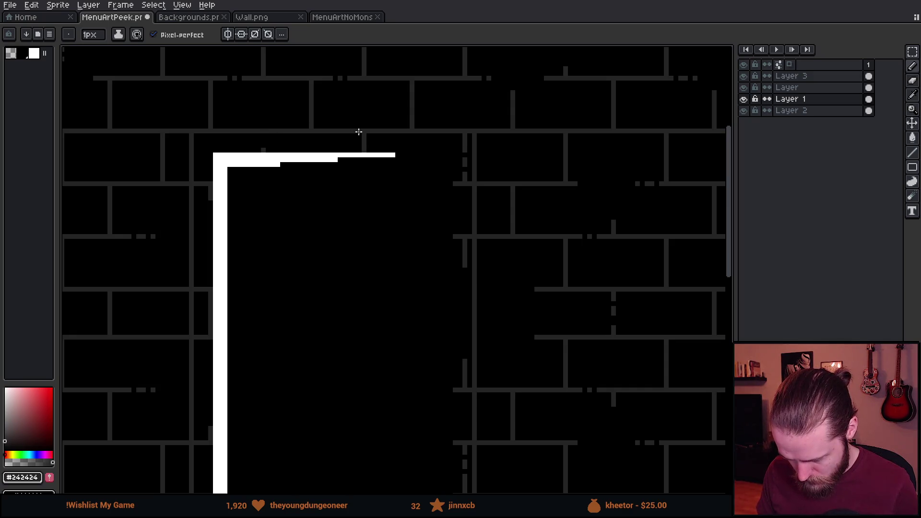
scroll(290, 165, down, 3)
scroll(286, 259, up, 5)
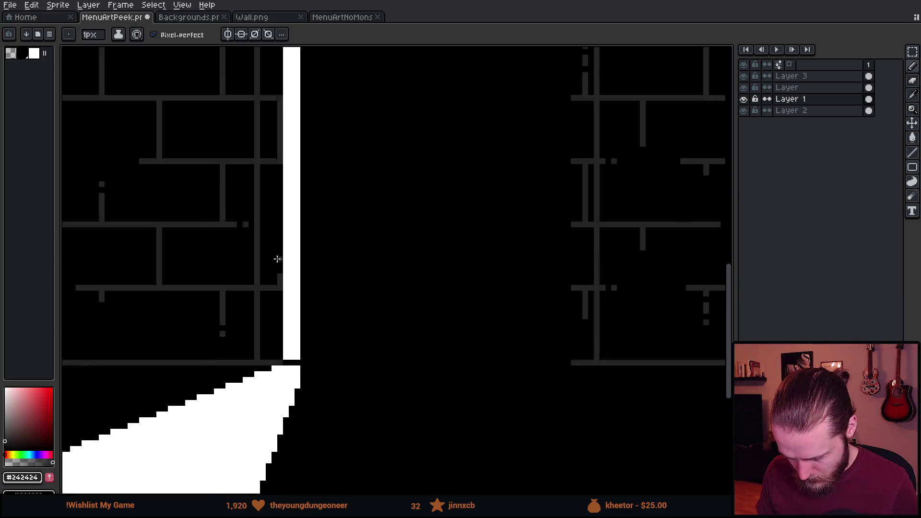
- Switch to a 4px black pencil and paint over grey mortar near the door
alt+click(291, 396)
key(plus)
key(plus)
key(plus)
alt+click(263, 329)
click(267, 326)
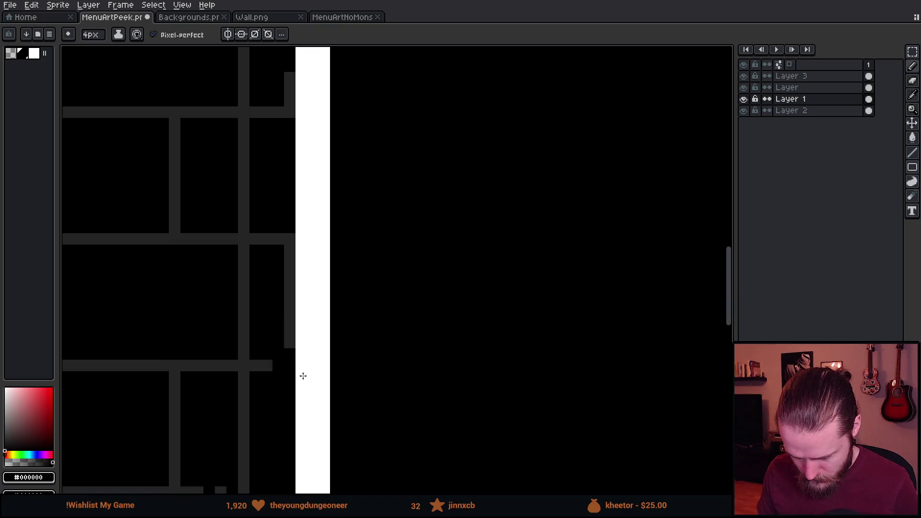
scroll(303, 374, down, 3)
scroll(278, 222, up, 4)
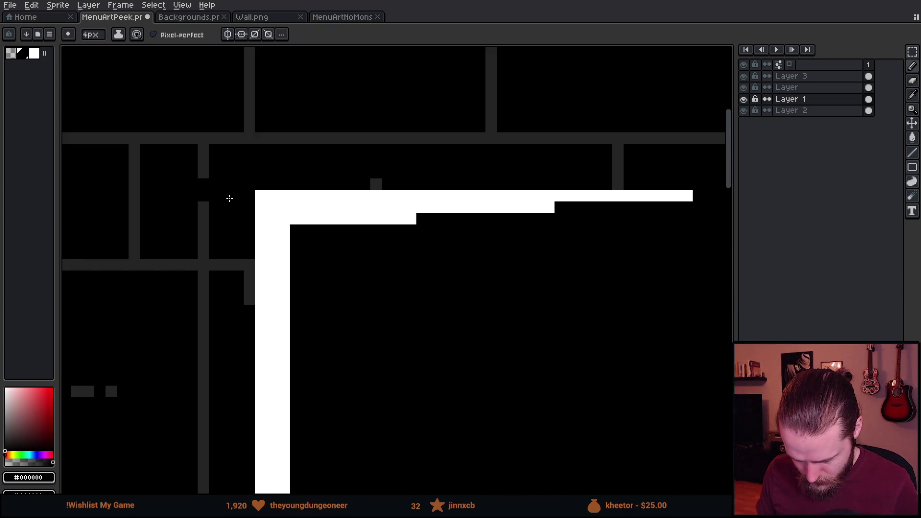
scroll(233, 199, down, 2)
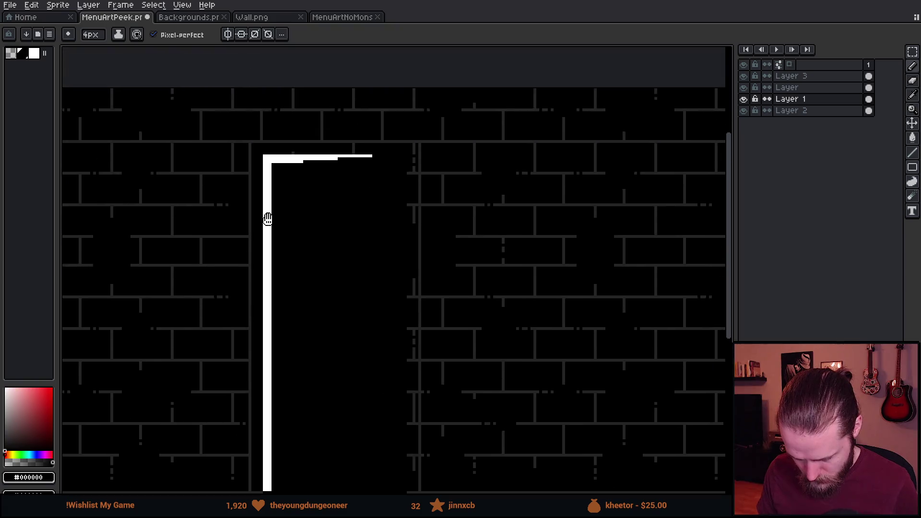
scroll(259, 191, up, 2)
- Paint a small mortar block and a mortar segment black, undoing the last stroke
click(294, 250)
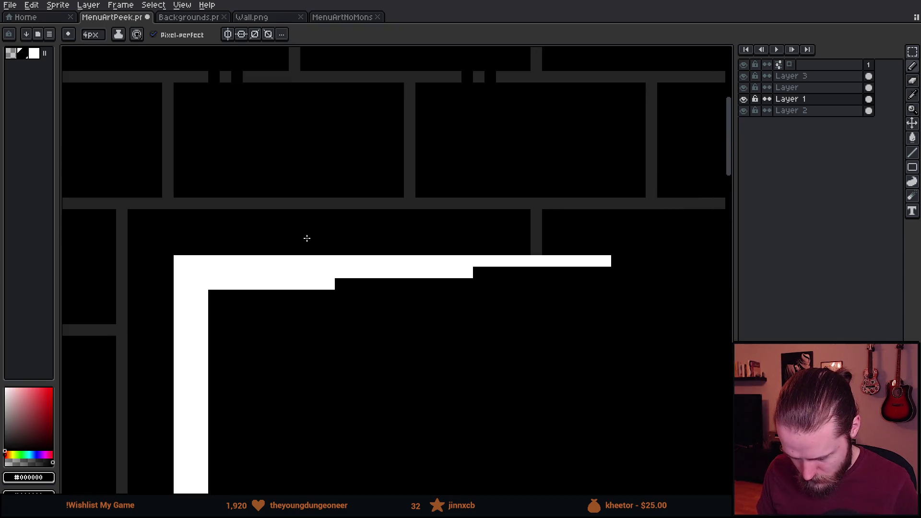
scroll(308, 238, right, 10)
drag(346, 226, 346, 248)
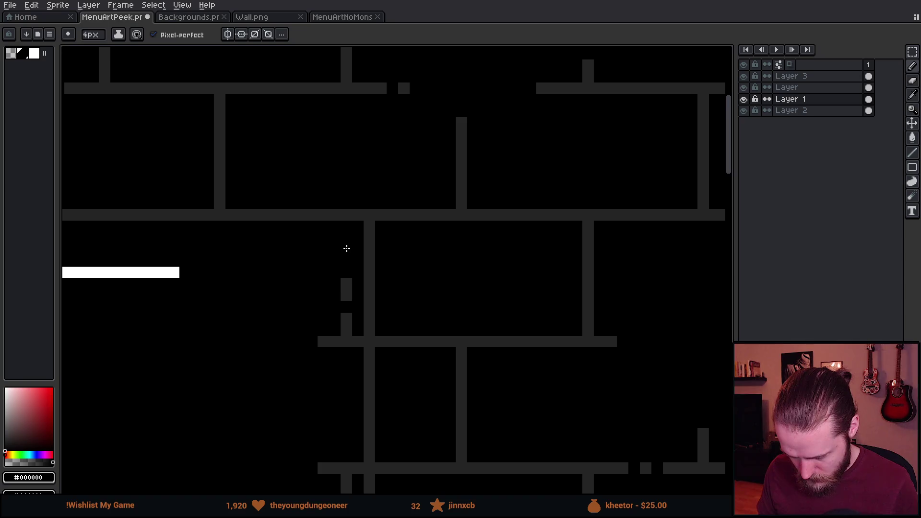
scroll(370, 123, down, 5)
scroll(387, 297, up, 6)
key(ctrl+z)
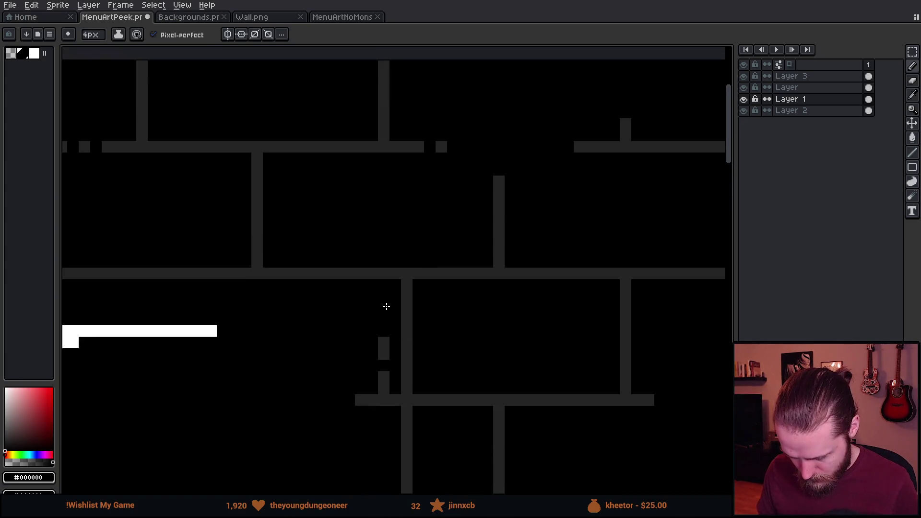
scroll(382, 306, down, 2)
scroll(377, 436, down, 5)
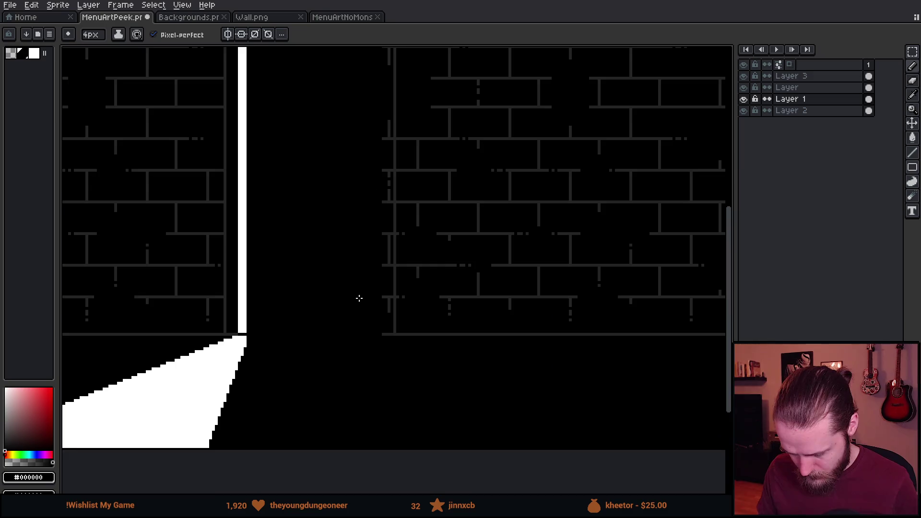
scroll(358, 298, up, 3)
- Try blacking out another short mortar piece, undo it, and hide the wall layer to compare
click(487, 368)
key(ctrl+z)
scroll(487, 368, down, 4)
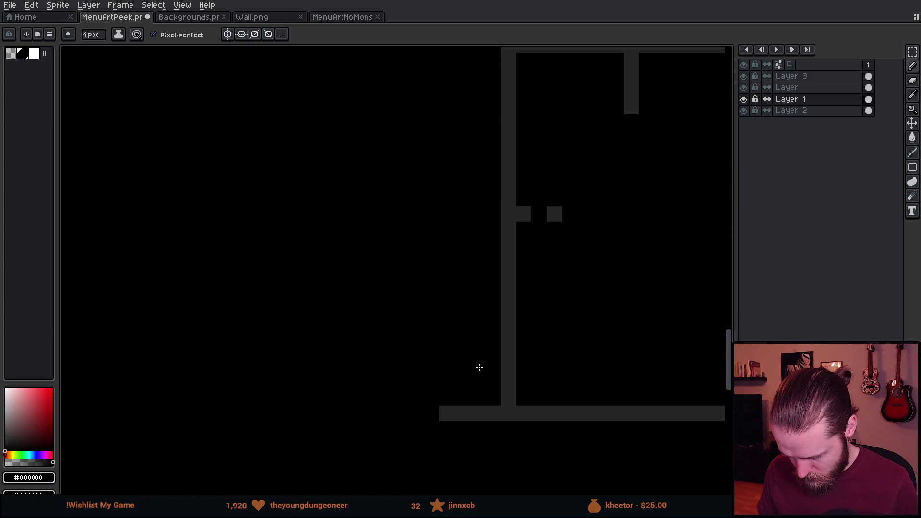
scroll(480, 292, up, 1)
scroll(480, 292, up, 2)
scroll(438, 302, down, 2)
scroll(467, 272, up, 1)
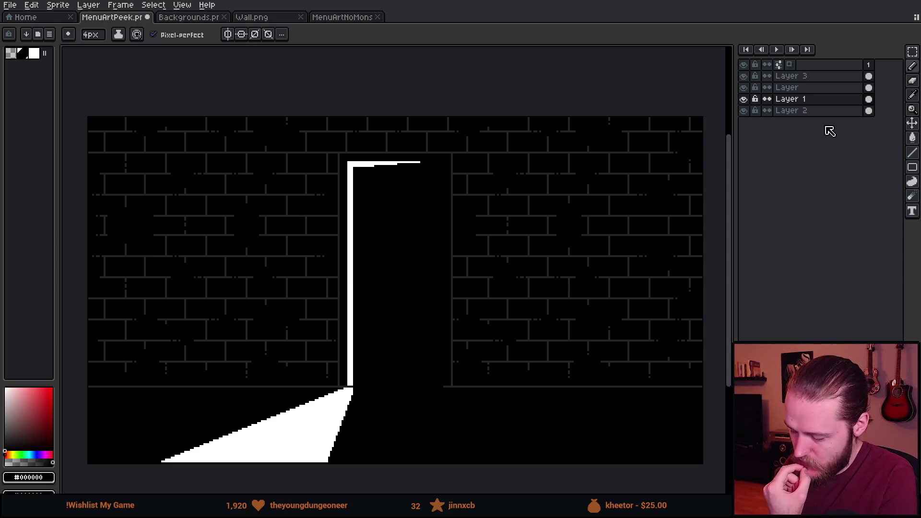
click(744, 99)
- Show Layer 1 again and lower its opacity to about 42% in Layer Properties
click(746, 100)
double_click(747, 100)
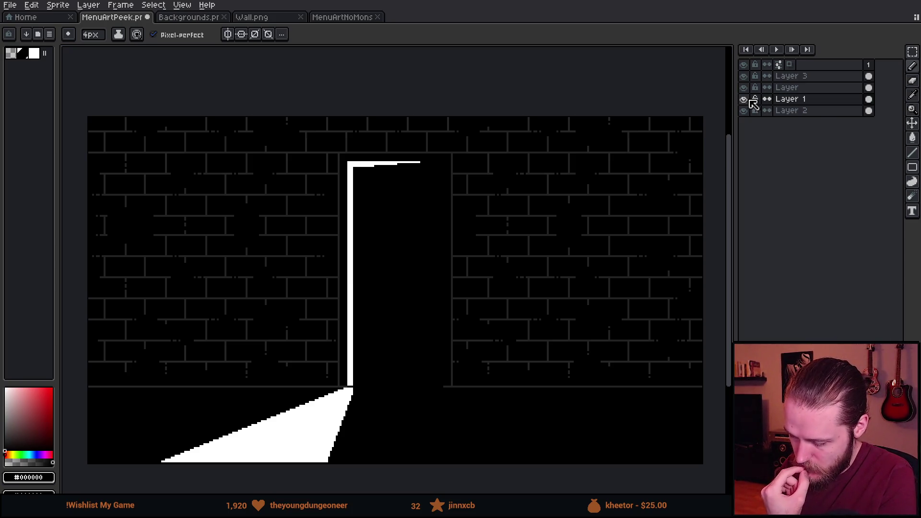
double_click(787, 98)
drag(705, 267, 689, 267)
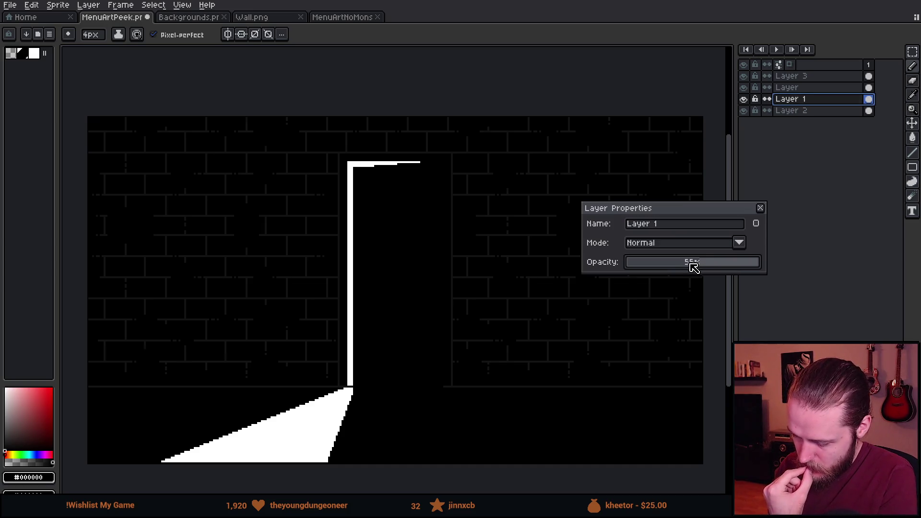
click(760, 208)
drag(510, 238, 505, 227)
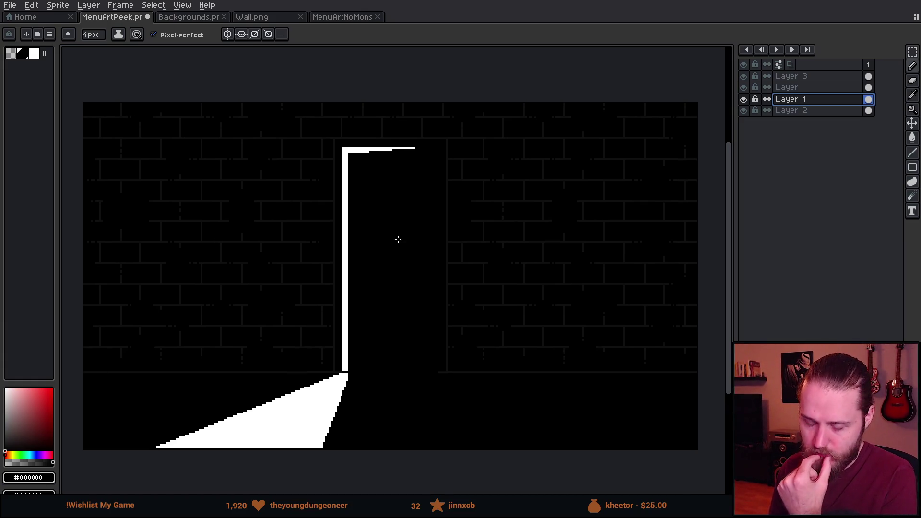
mouse_move(398, 238)
mouse_down()
mouse_move(372, 216)
mouse_move(367, 224)
mouse_move(425, 195)
mouse_move(413, 205)
mouse_up()
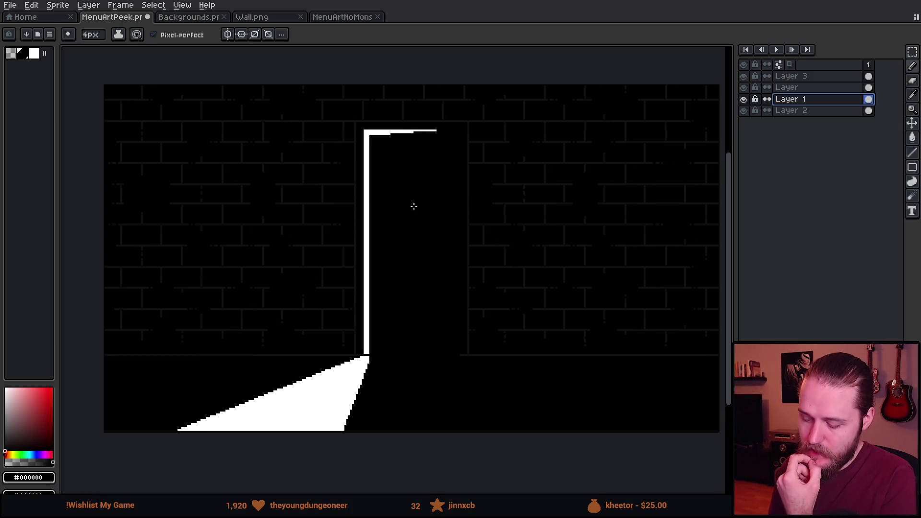